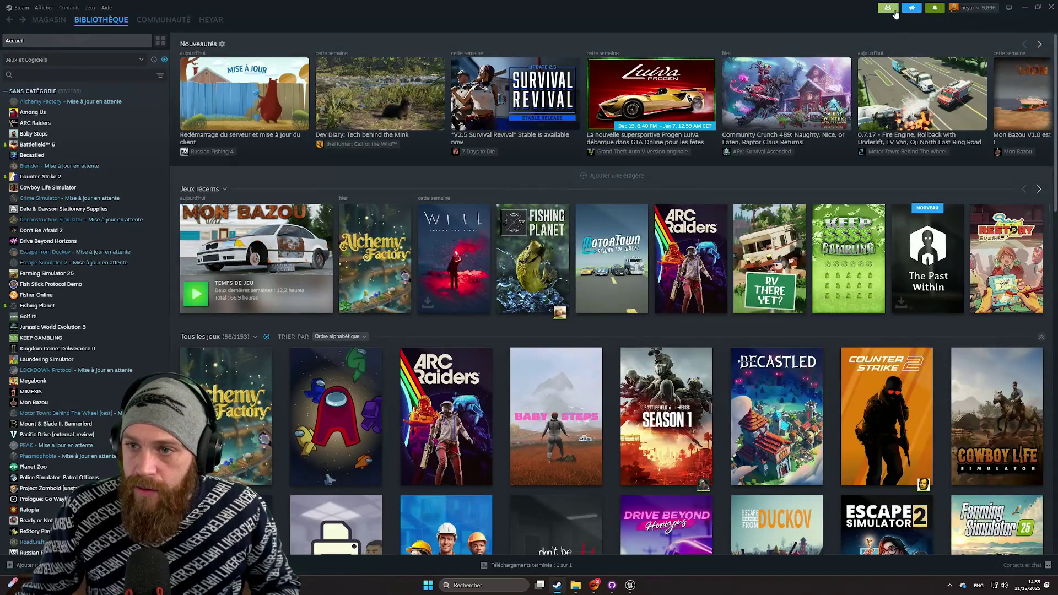
# - Enter the family-mode PIN and confirm it to leave Steam family mode
pyautogui.write('000')
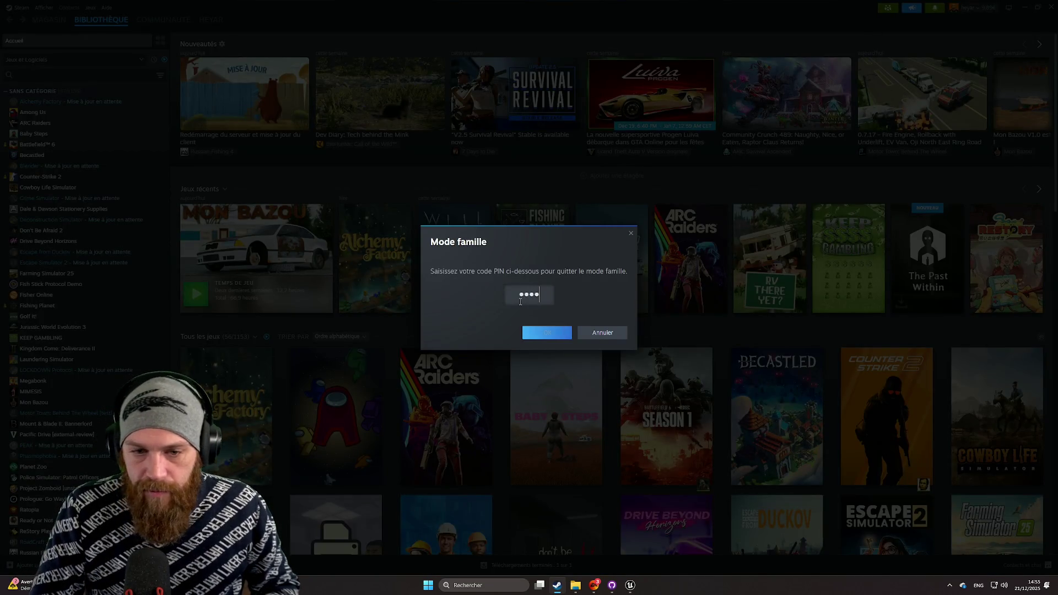
pyautogui.press('Return')
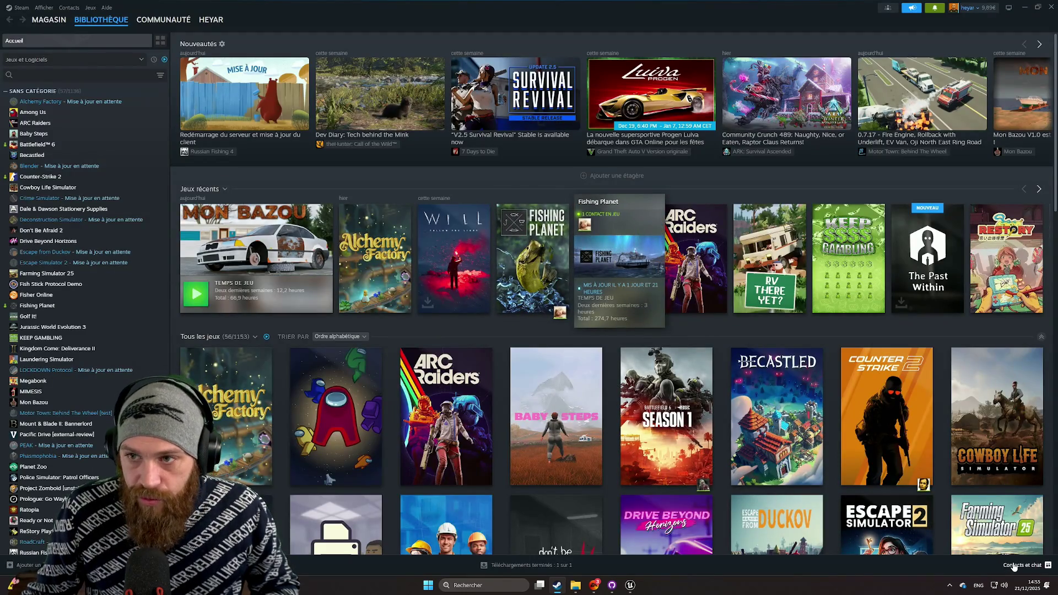
# - Open the Steam friends list and search for a specific contact by name
pyautogui.click(1015, 566)
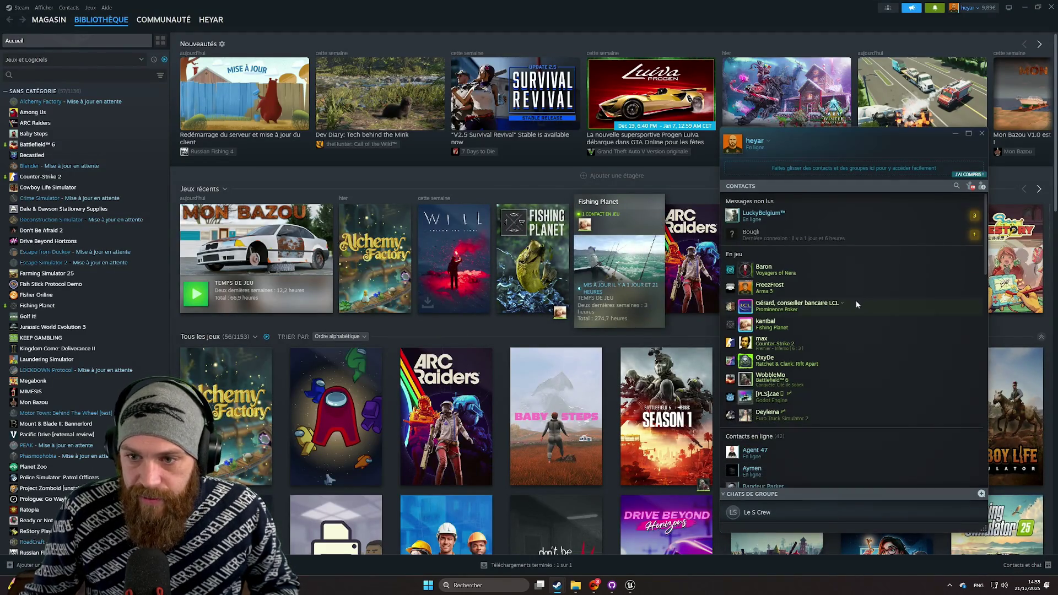
pyautogui.click(789, 185)
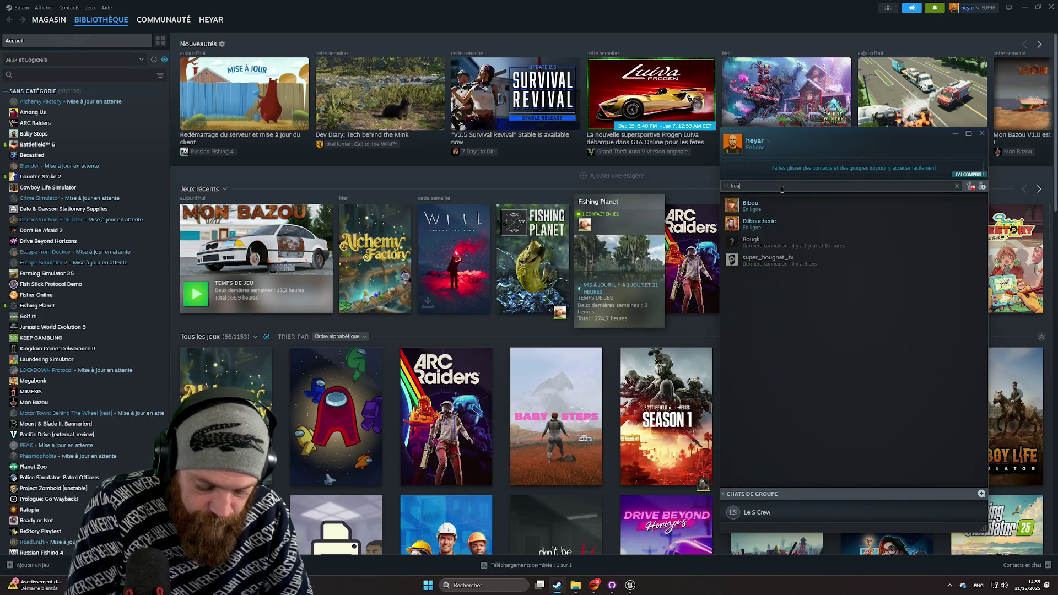
pyautogui.write('bougli')
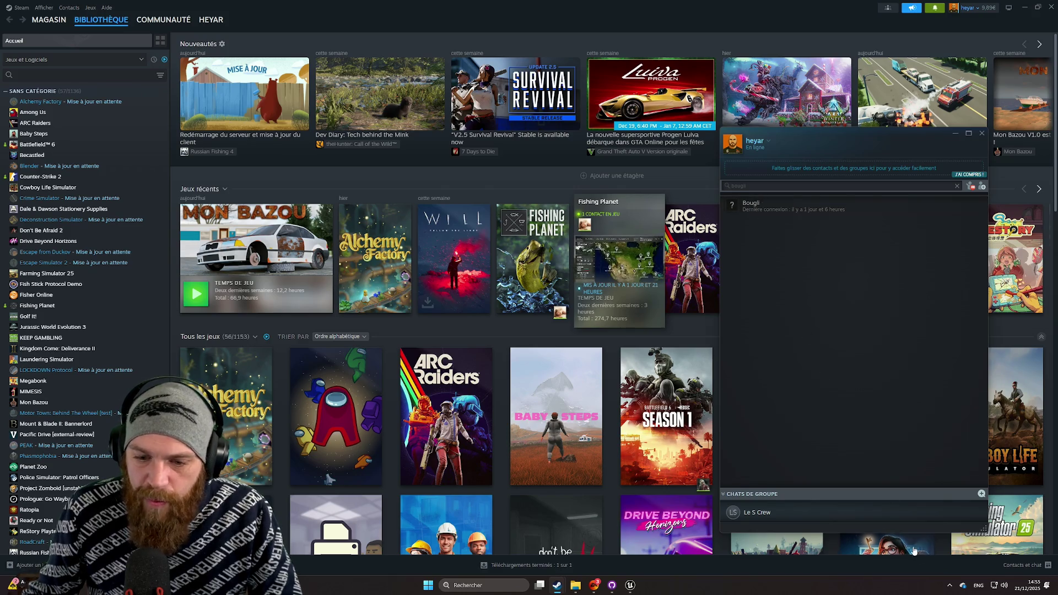
pyautogui.moveTo(823, 132); pyautogui.dragTo(785, 142)
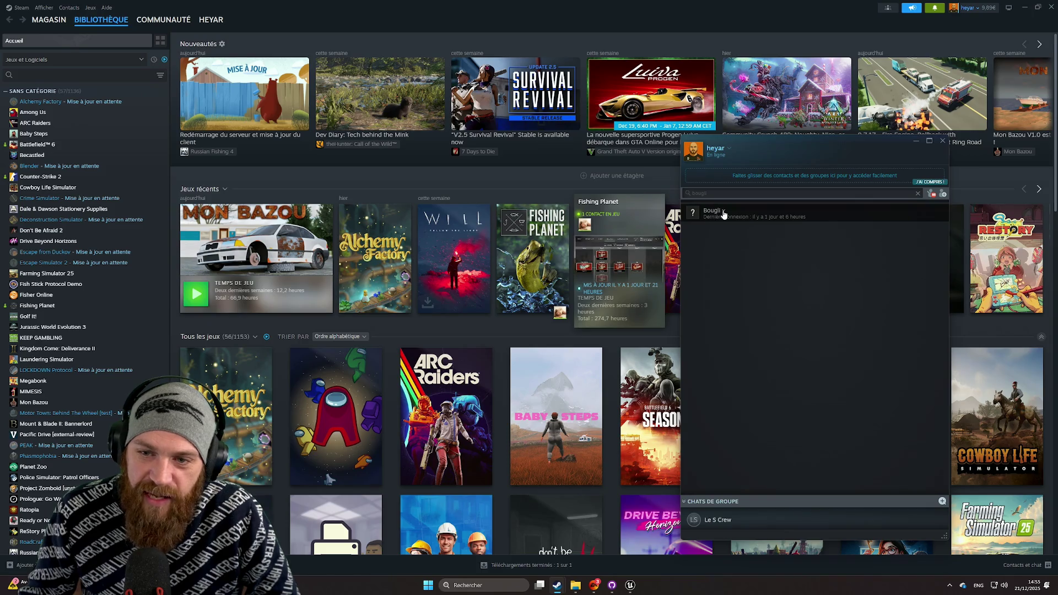
# - Check the found contact's options, shift the friends window left, and select the GitLab link in the newest message
pyautogui.rightClick(722, 210)
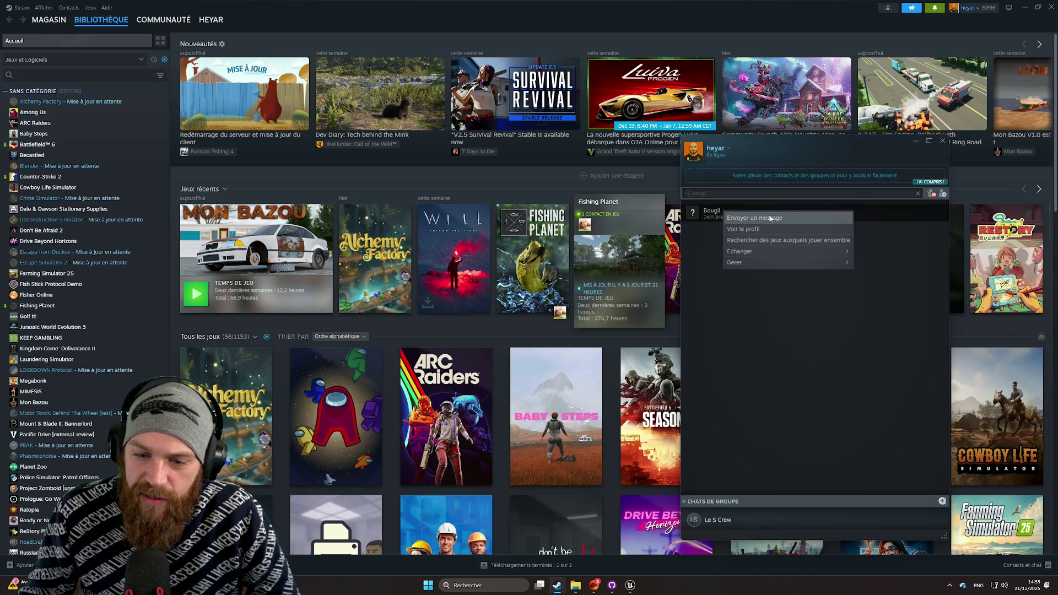
pyautogui.click(726, 392)
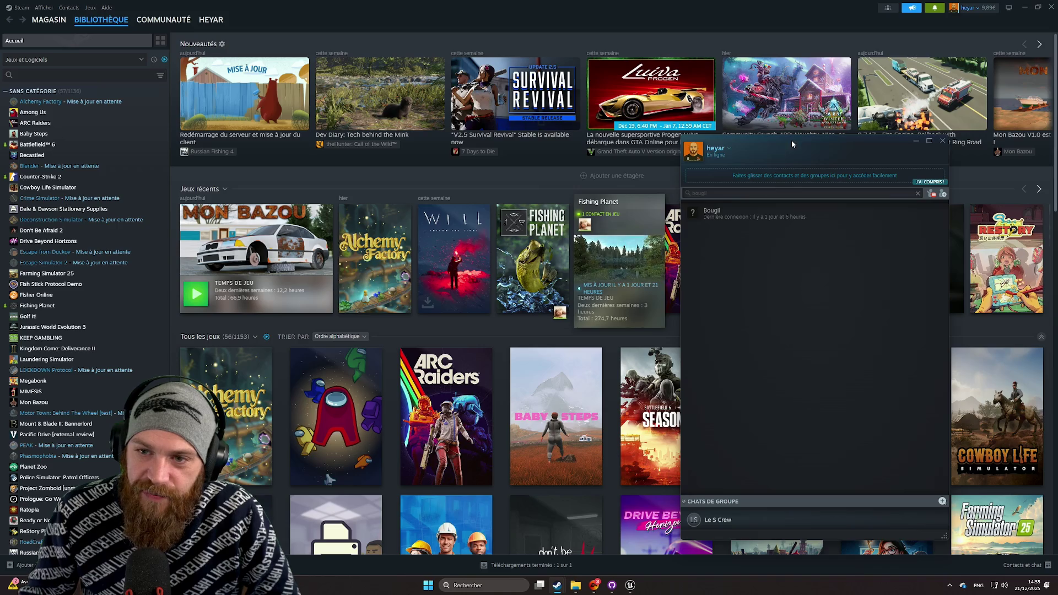
pyautogui.moveTo(792, 140)
pyautogui.mouseDown()
pyautogui.moveTo(610, 137)
pyautogui.moveTo(713, 147)
pyautogui.mouseUp()
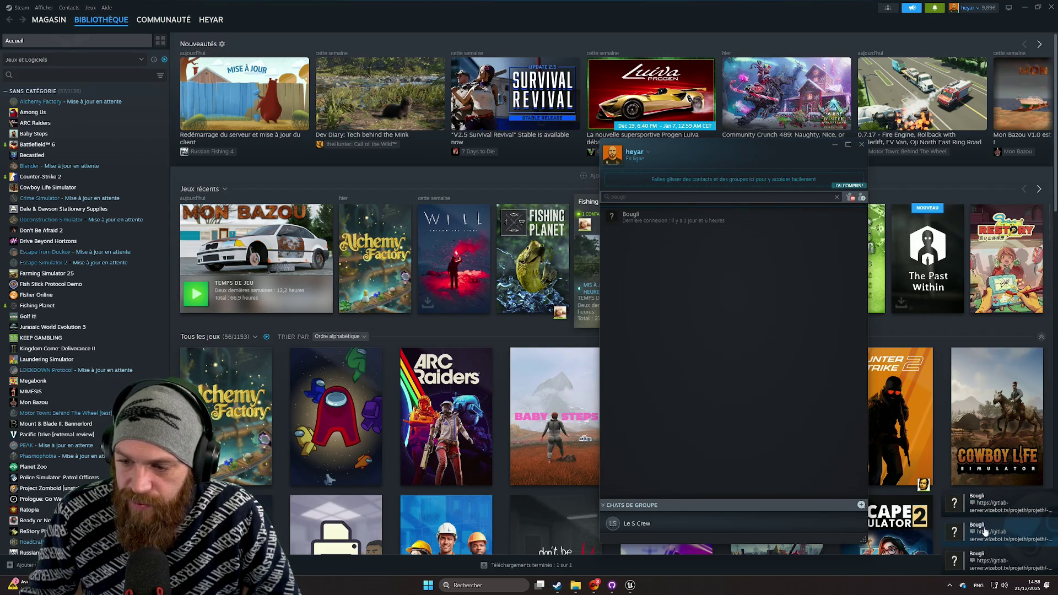
pyautogui.tripleClick(993, 537)
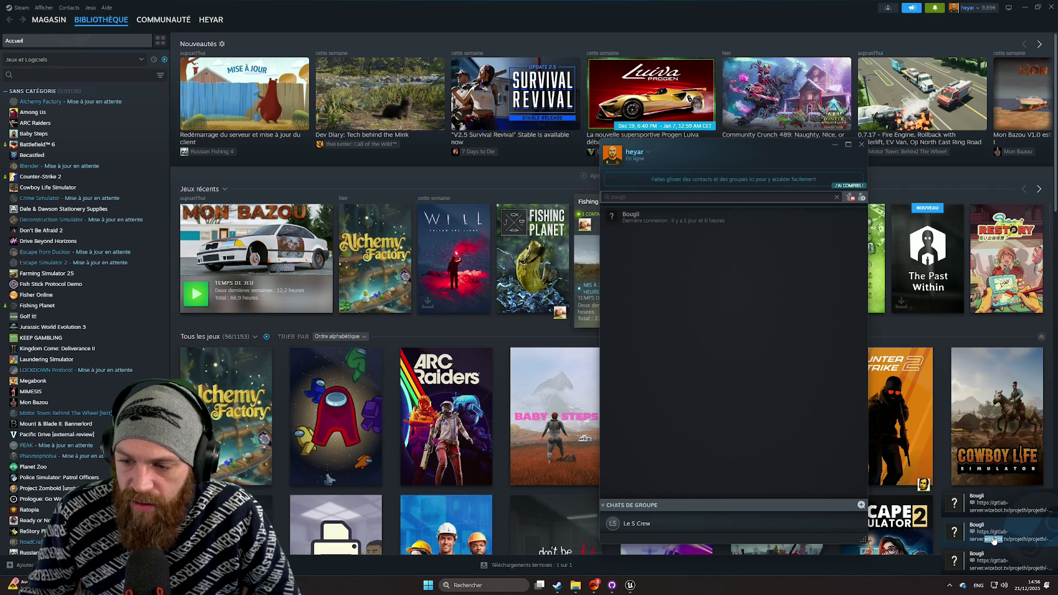
pyautogui.tripleClick(1009, 506)
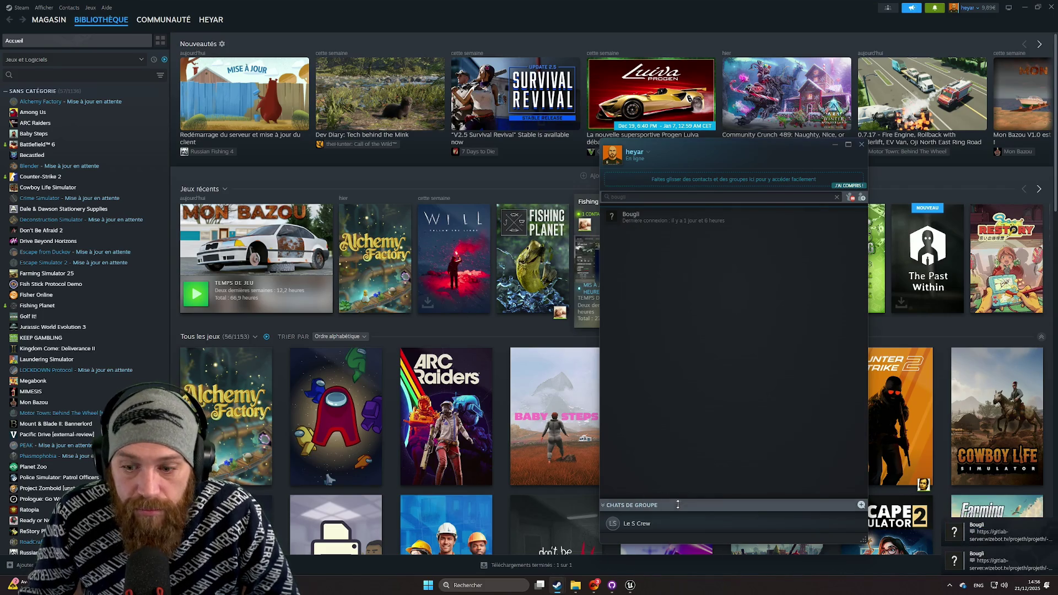
# - Close the friends list and restore the Steam window to a smaller size
pyautogui.moveTo(558, 585)
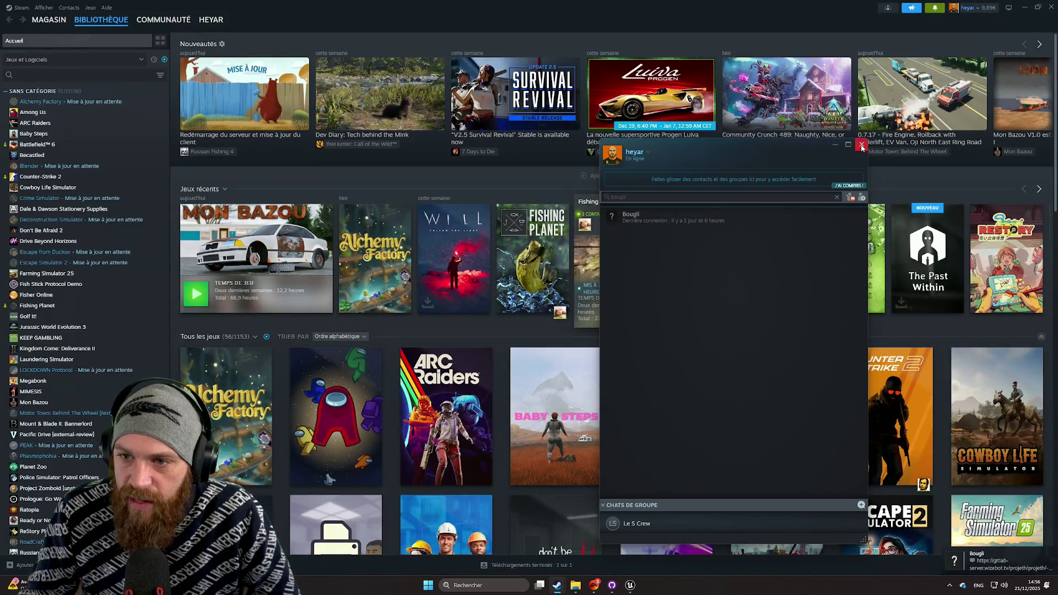
pyautogui.click(862, 144)
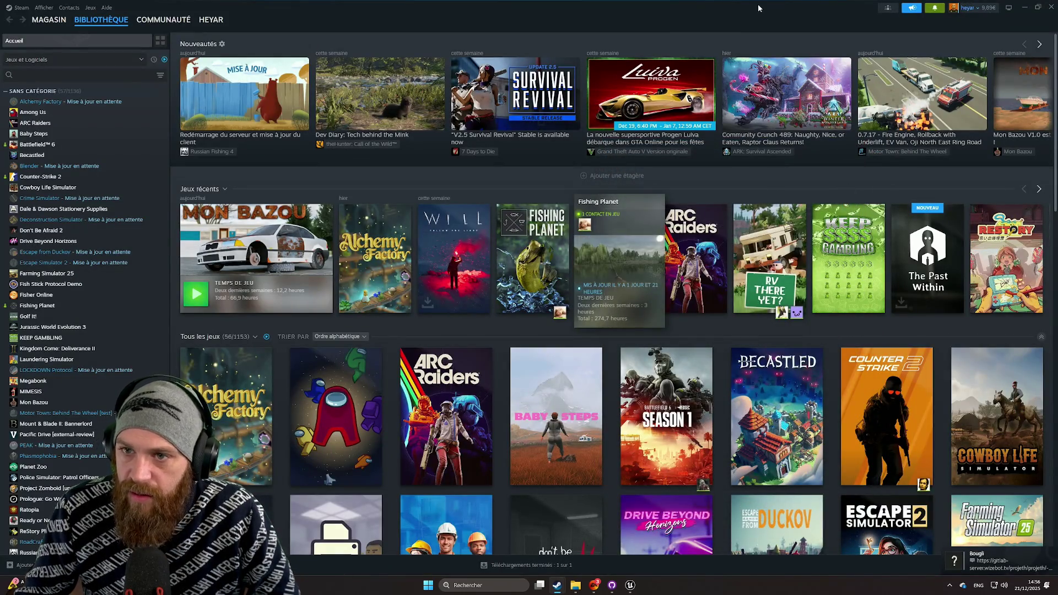
pyautogui.doubleClick(761, 8)
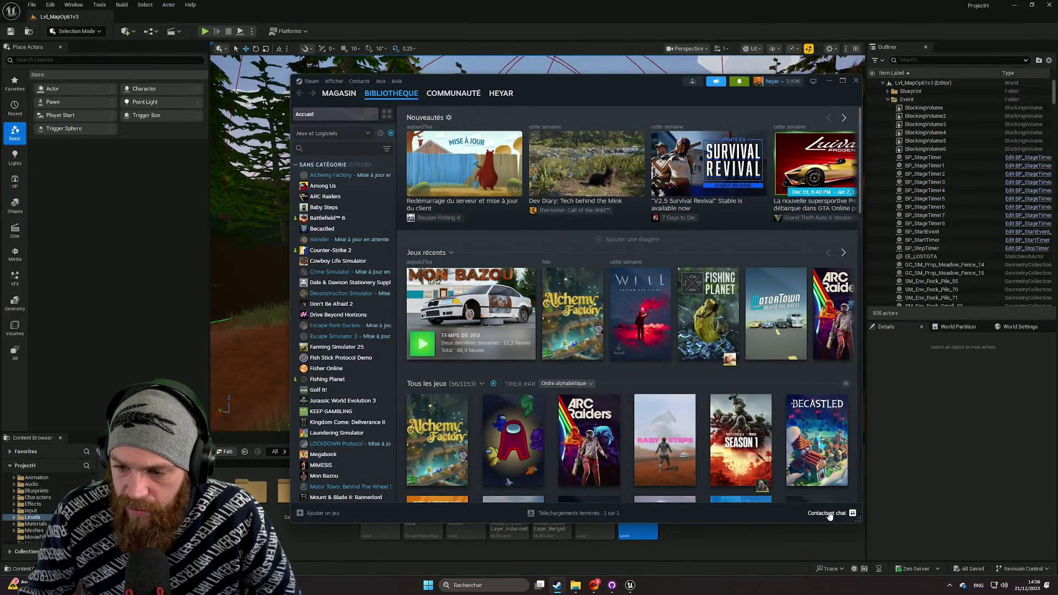
# - Reopen the friends list, search for the same contact again and open its options
pyautogui.click(828, 514)
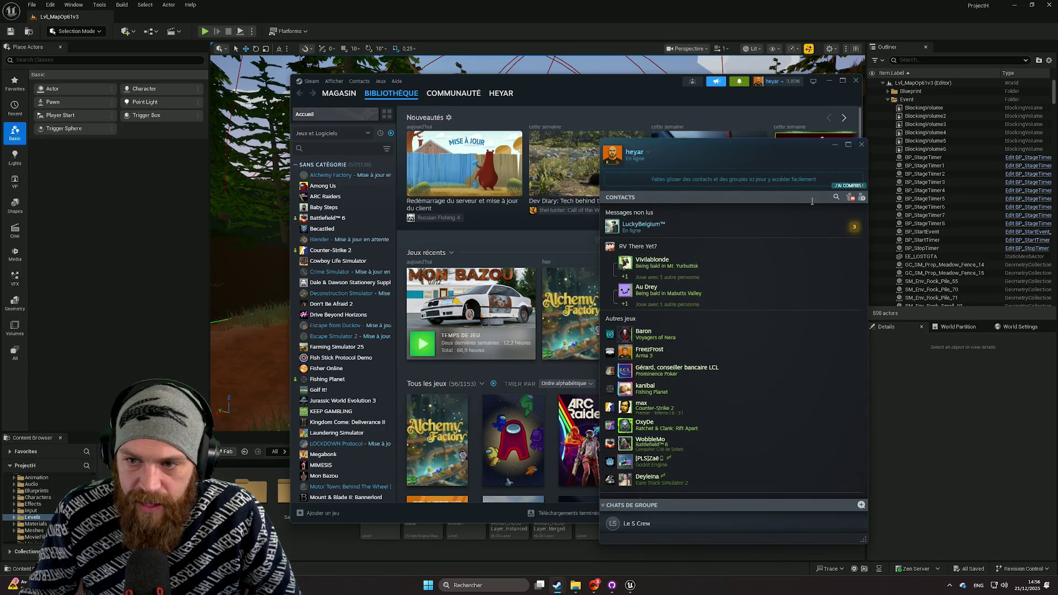
pyautogui.click(836, 197)
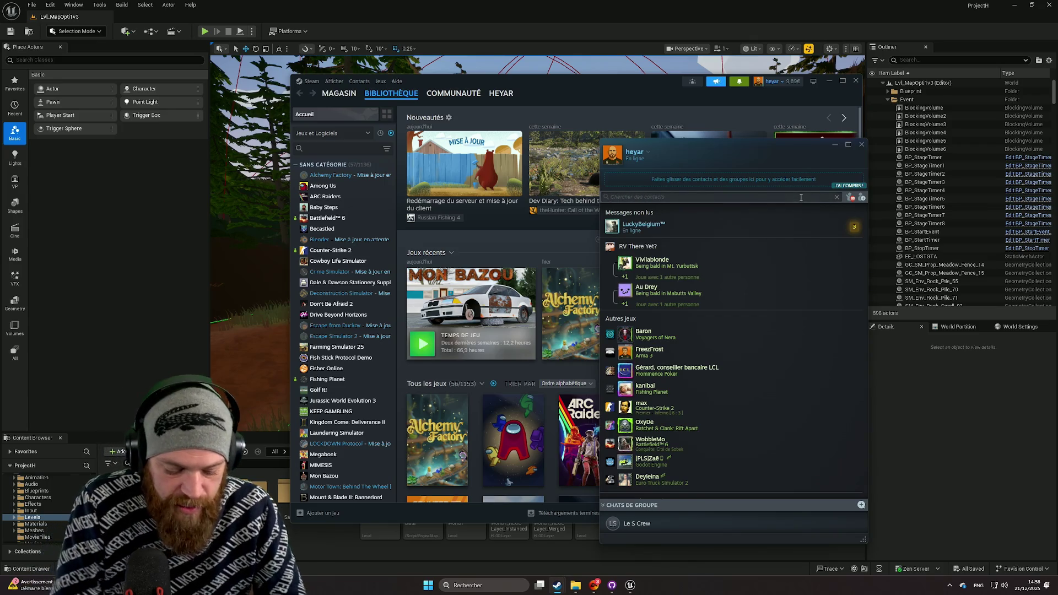
pyautogui.write('boug')
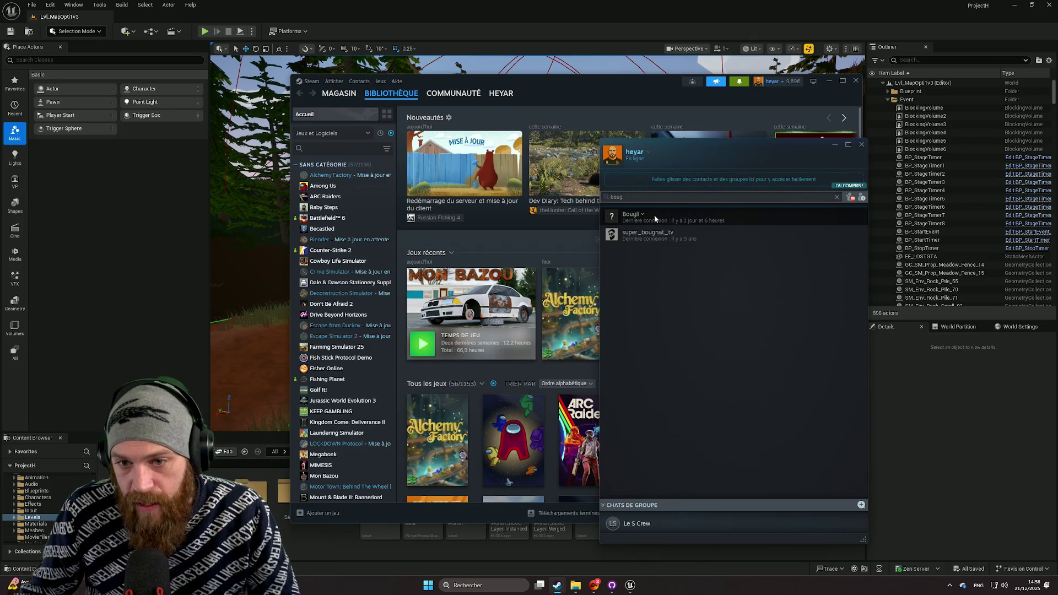
pyautogui.rightClick(654, 215)
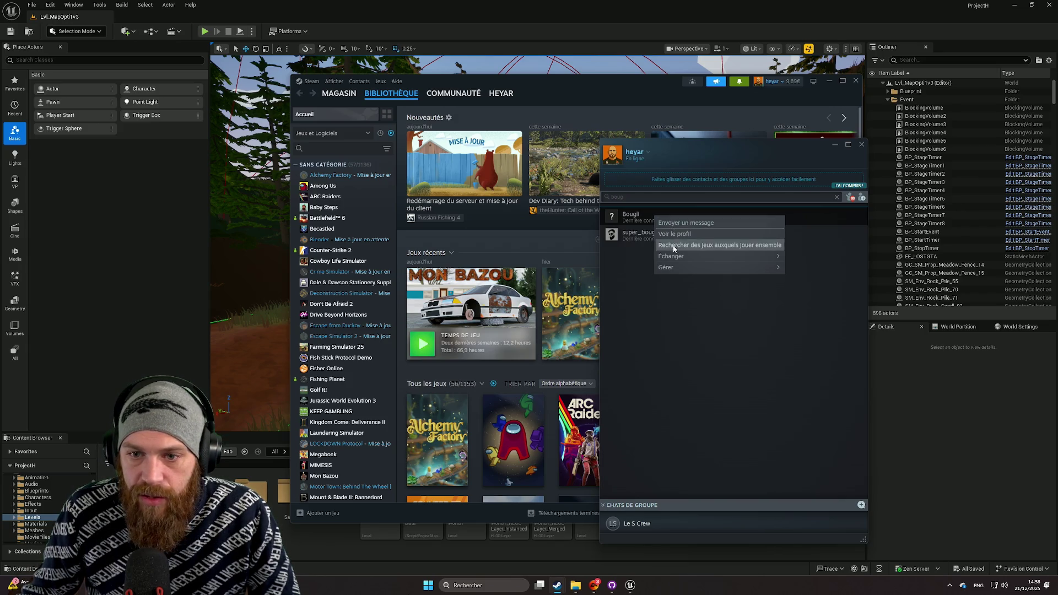
# - Quit Steam completely from its system tray icon
pyautogui.click(732, 115)
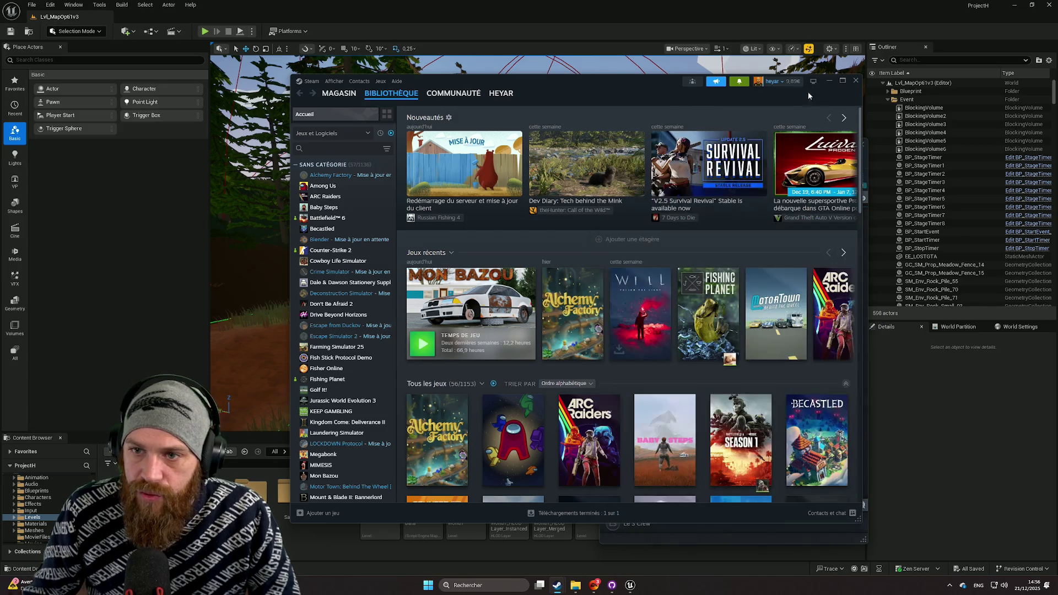
pyautogui.click(950, 586)
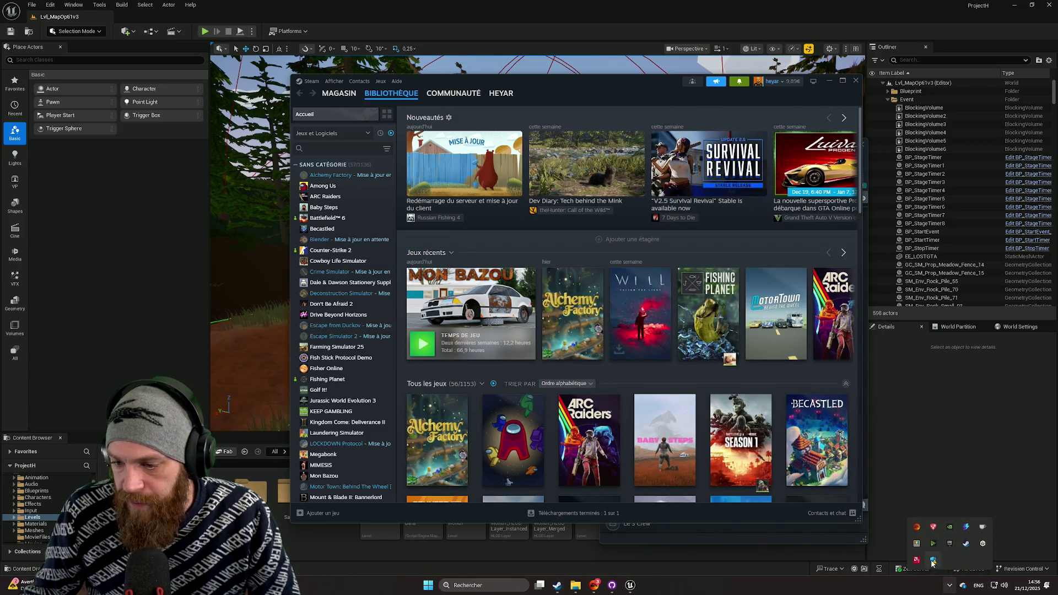
pyautogui.rightClick(965, 544)
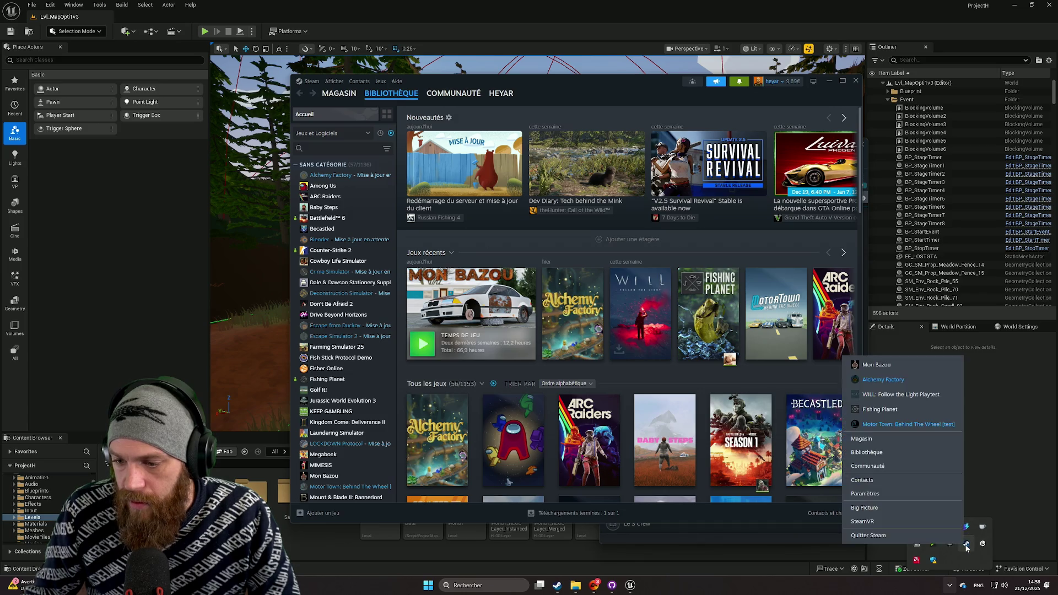
pyautogui.click(924, 537)
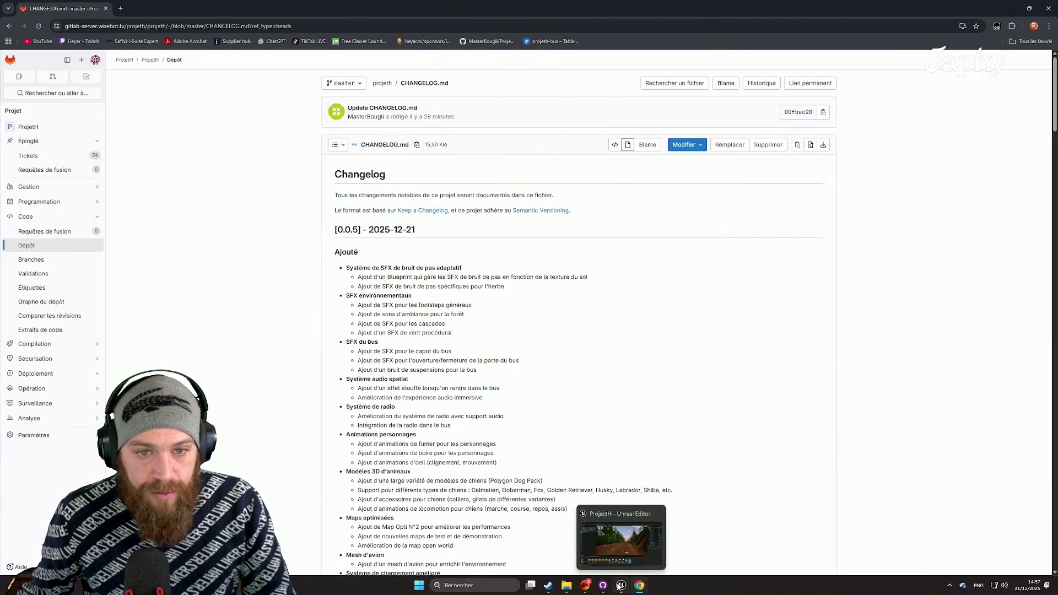
# - Return to the ProjectH editor and load LvL_MainLevel from the Production levels folder
pyautogui.click(621, 588)
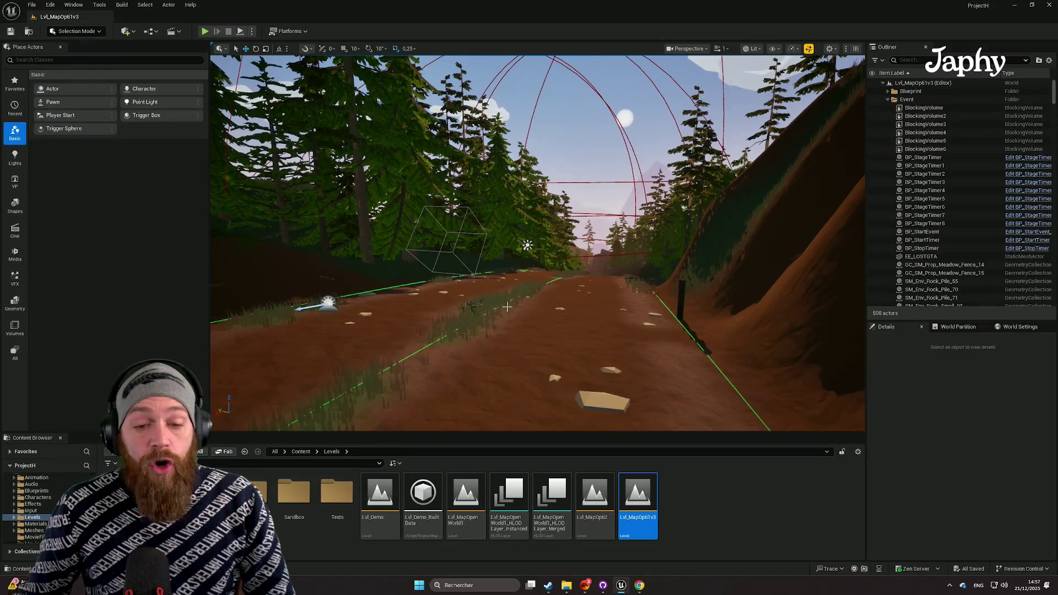
pyautogui.doubleClick(251, 492)
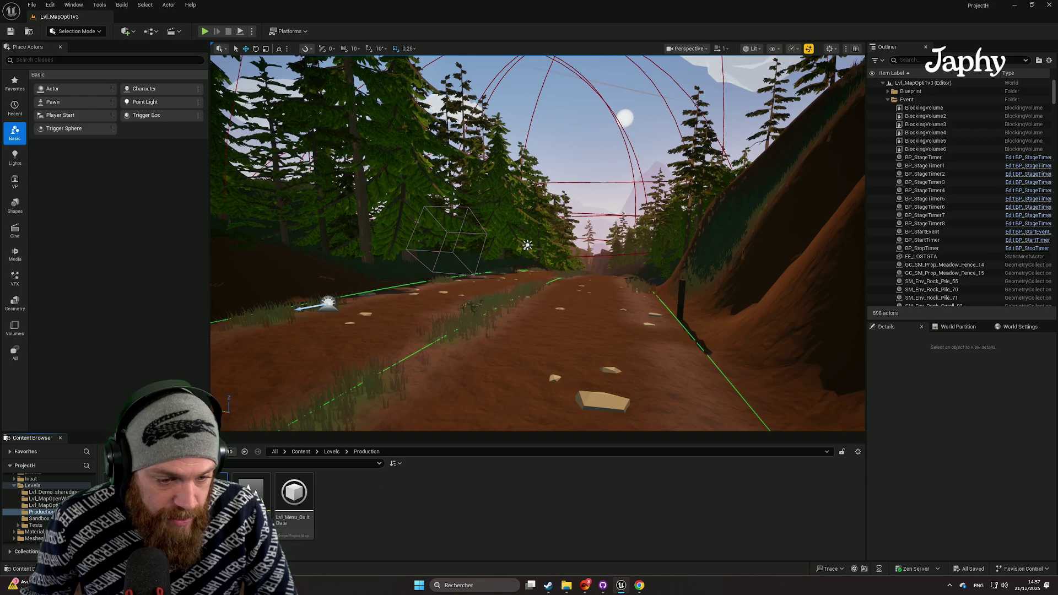
pyautogui.doubleClick(208, 493)
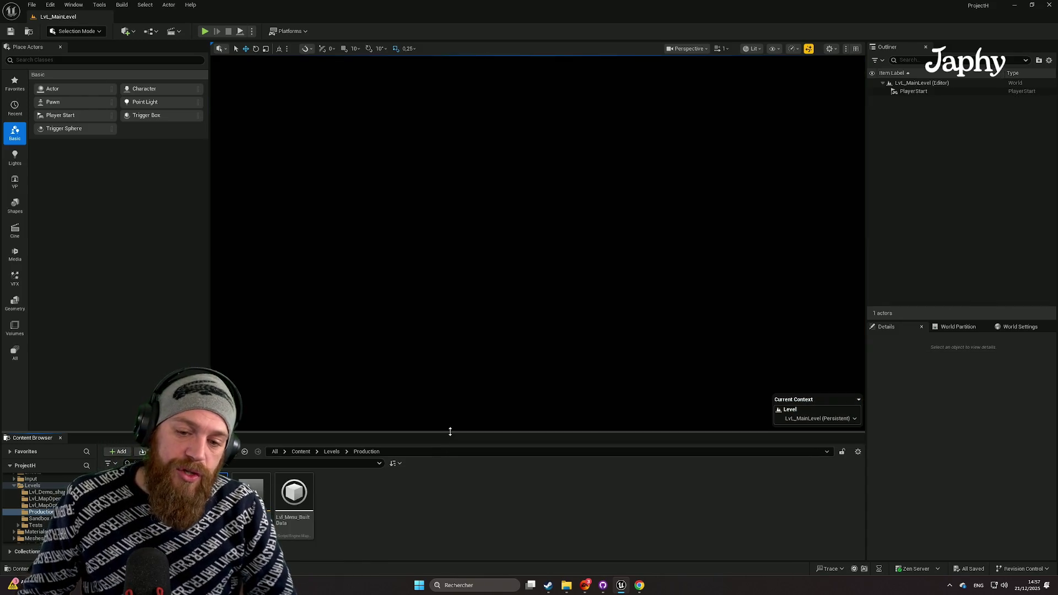
# - Resize the panels to widen the level viewport and enlarge the Content Browser
pyautogui.moveTo(449, 434); pyautogui.dragTo(458, 495)
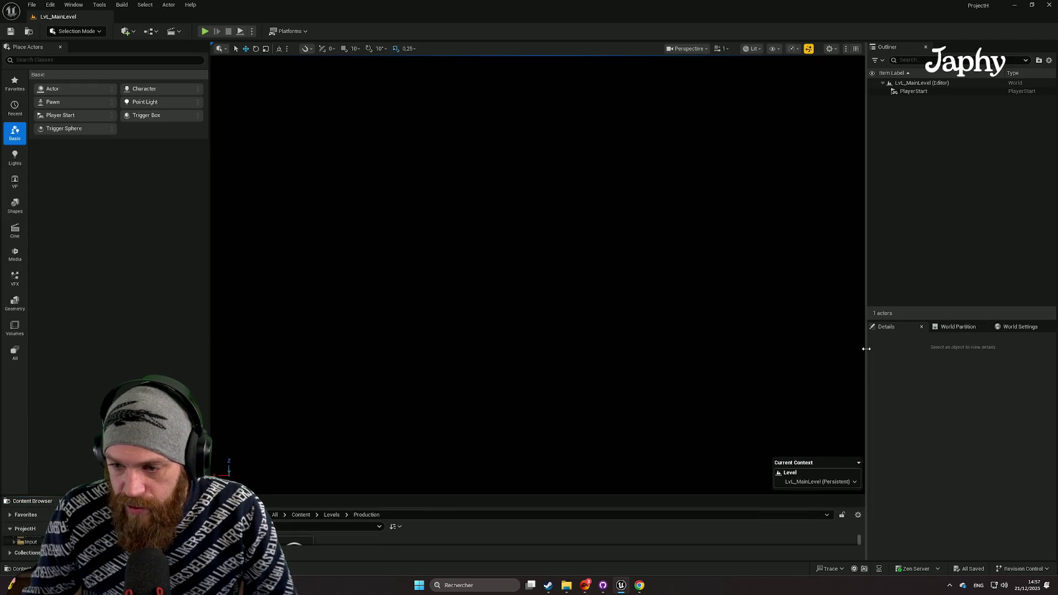
pyautogui.moveTo(866, 350); pyautogui.dragTo(932, 347)
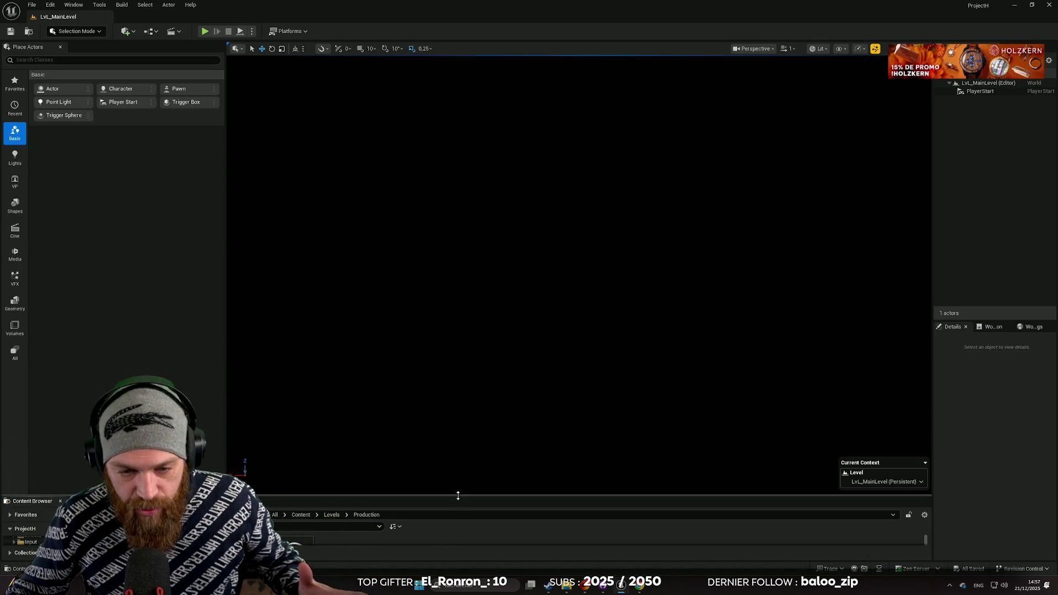
pyautogui.moveTo(456, 496); pyautogui.dragTo(464, 378)
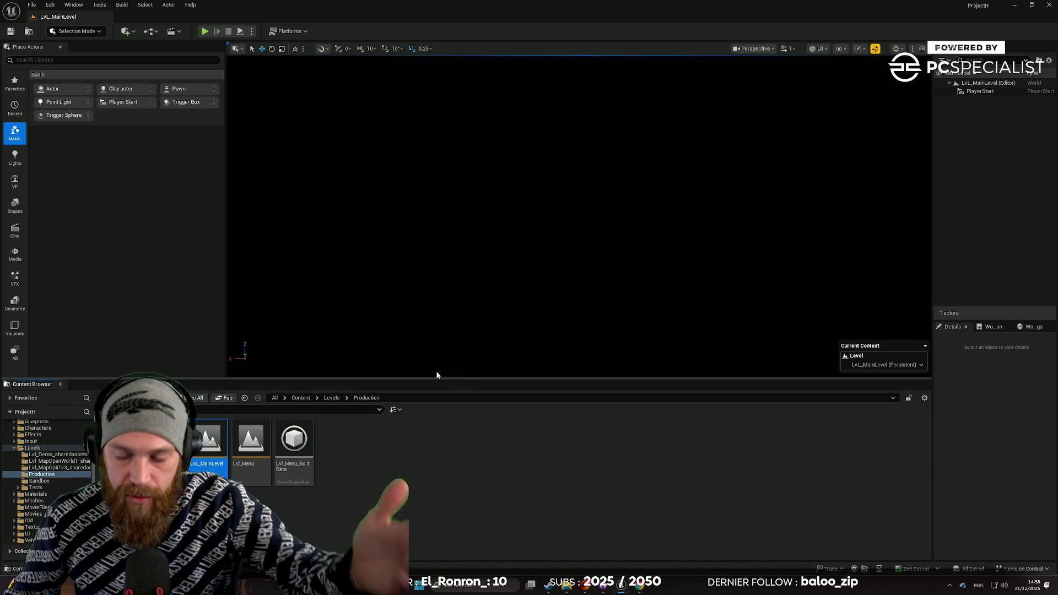
# - Play the level in the editor and make the game view fullscreen with F11
pyautogui.click(204, 31)
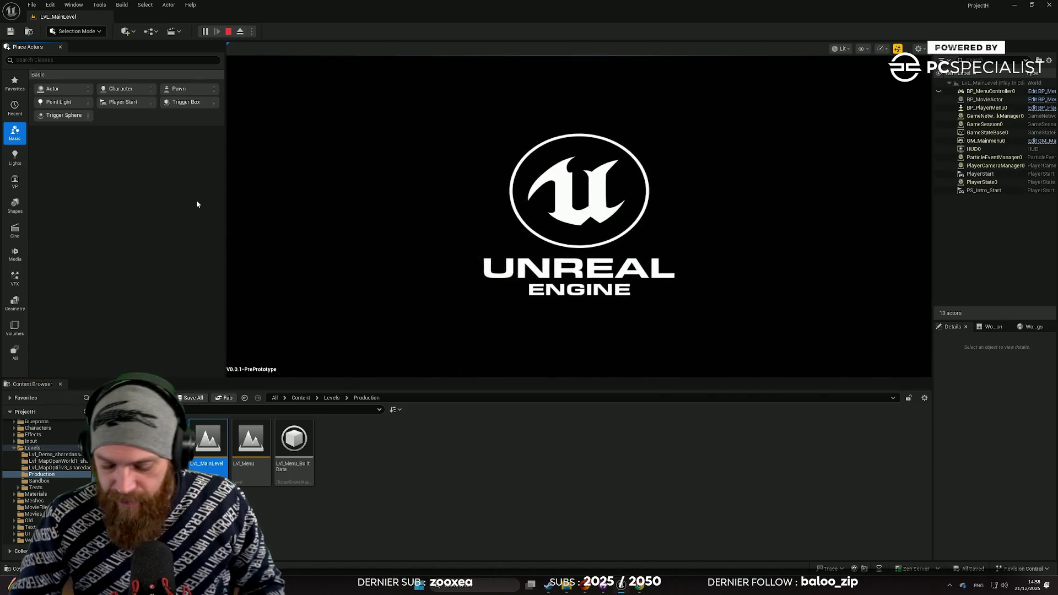
pyautogui.press('F11')
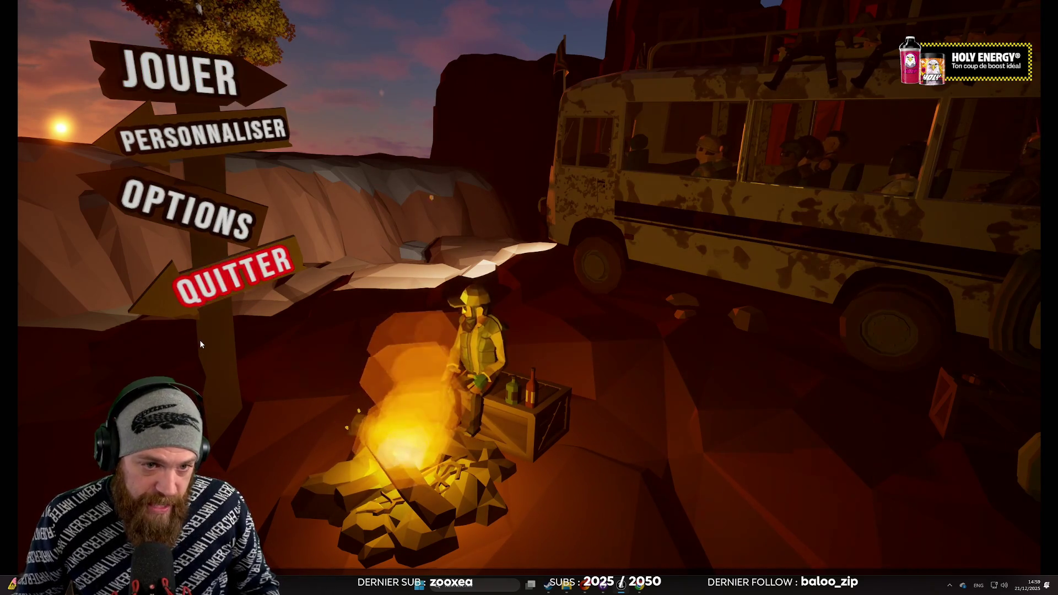
# - In OPTIONS, set GRAPHISMES quality to MAX, then go back with RETOUR
pyautogui.click(195, 210)
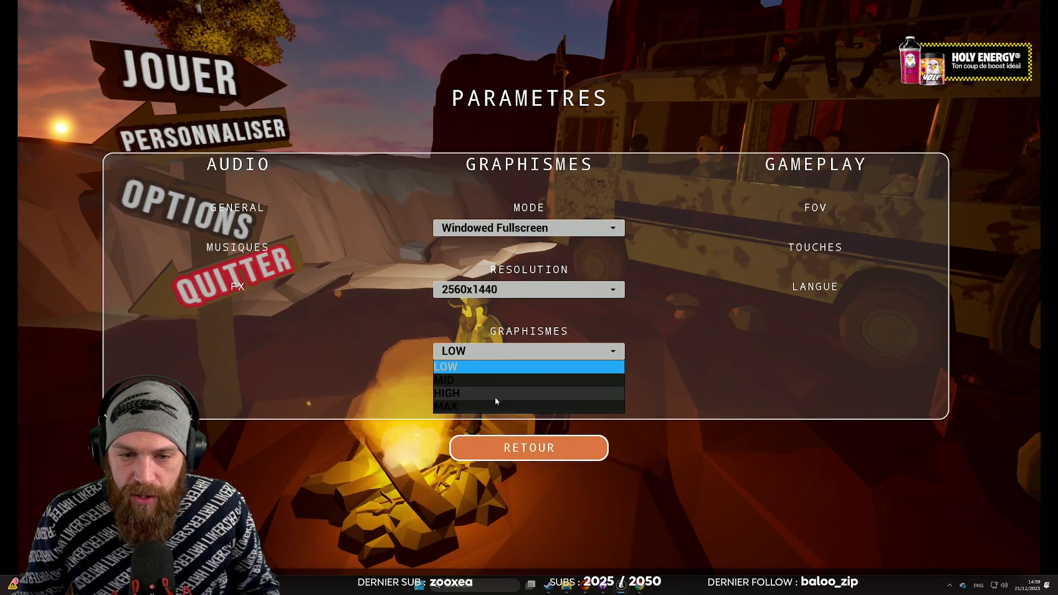
pyautogui.click(489, 406)
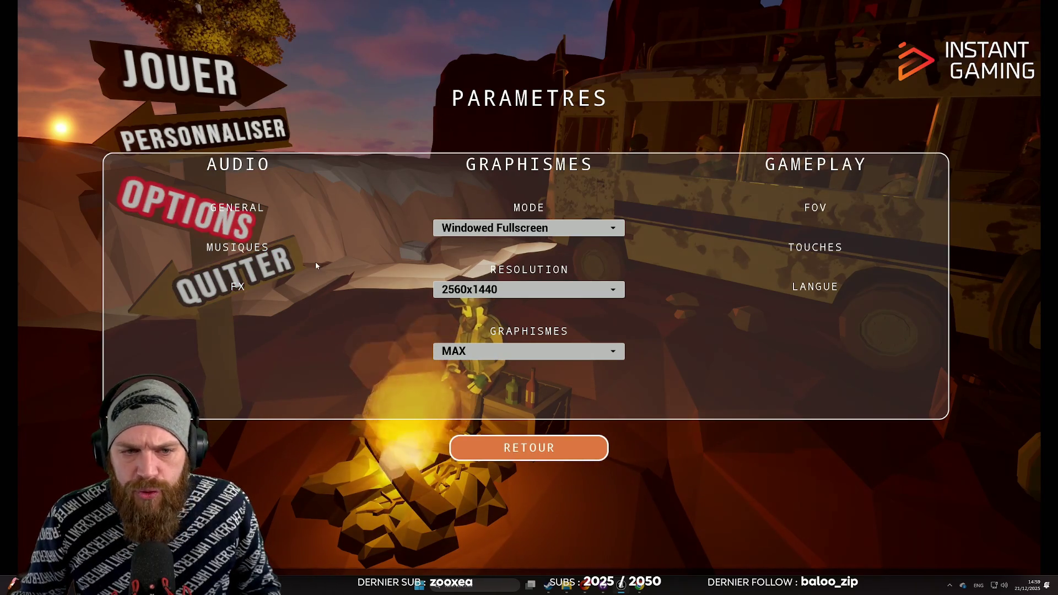
pyautogui.click(544, 456)
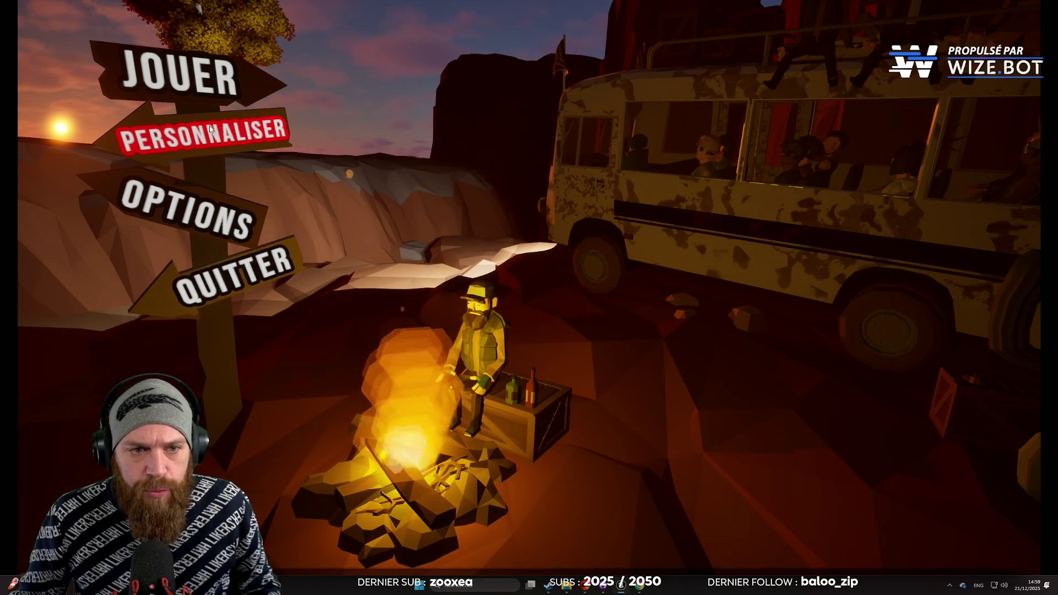
# - Choose PERSONNALISER on the main menu to enter the bus garage
pyautogui.click(210, 129)
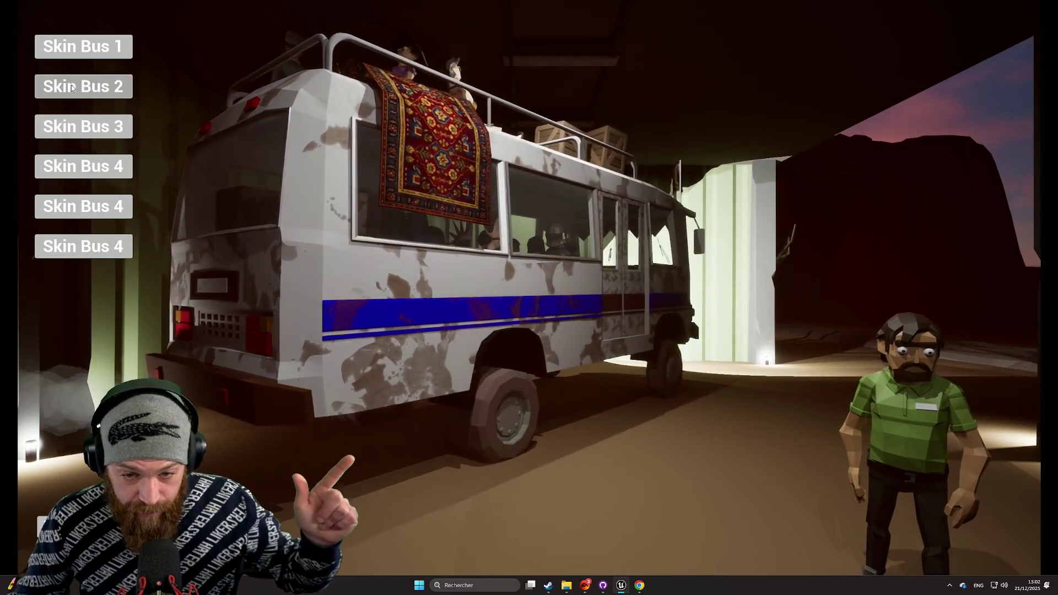
# - Preview the rusty blue, red, teal green and white bus skins, finishing on rusty blue
pyautogui.click(72, 87)
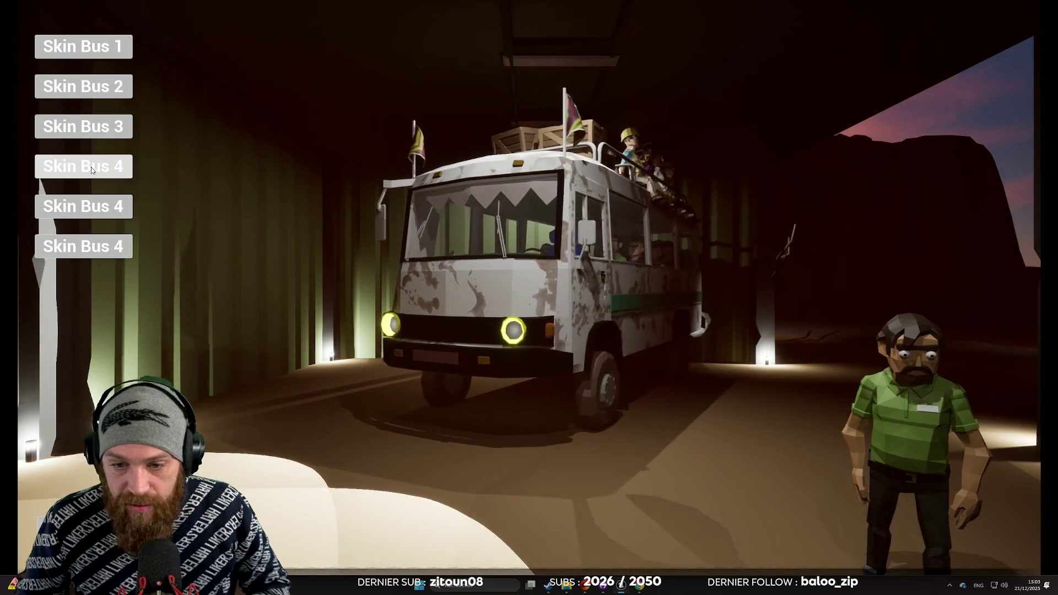
pyautogui.click(91, 167)
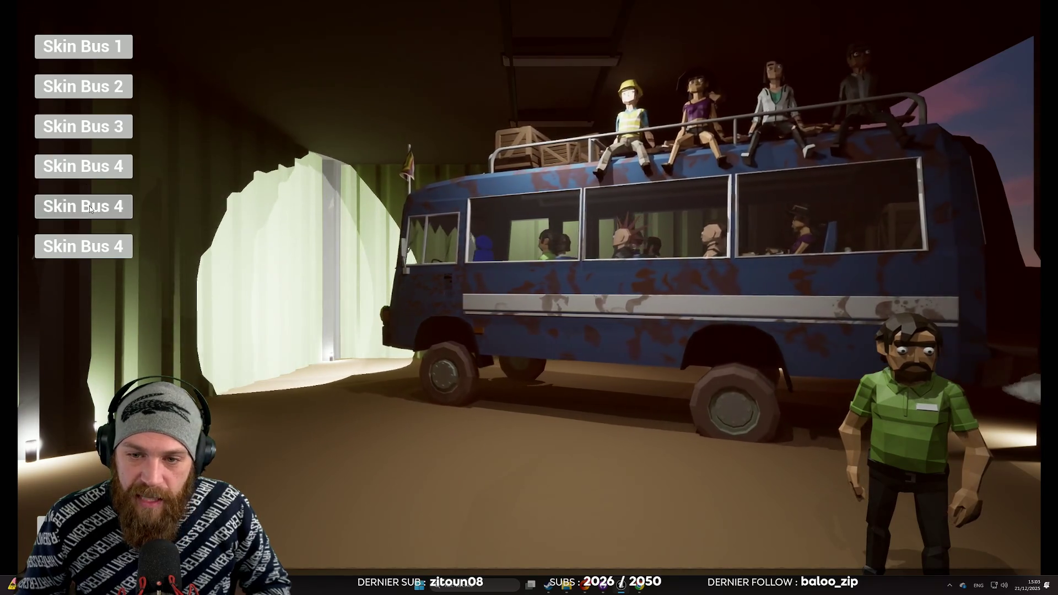
pyautogui.click(91, 208)
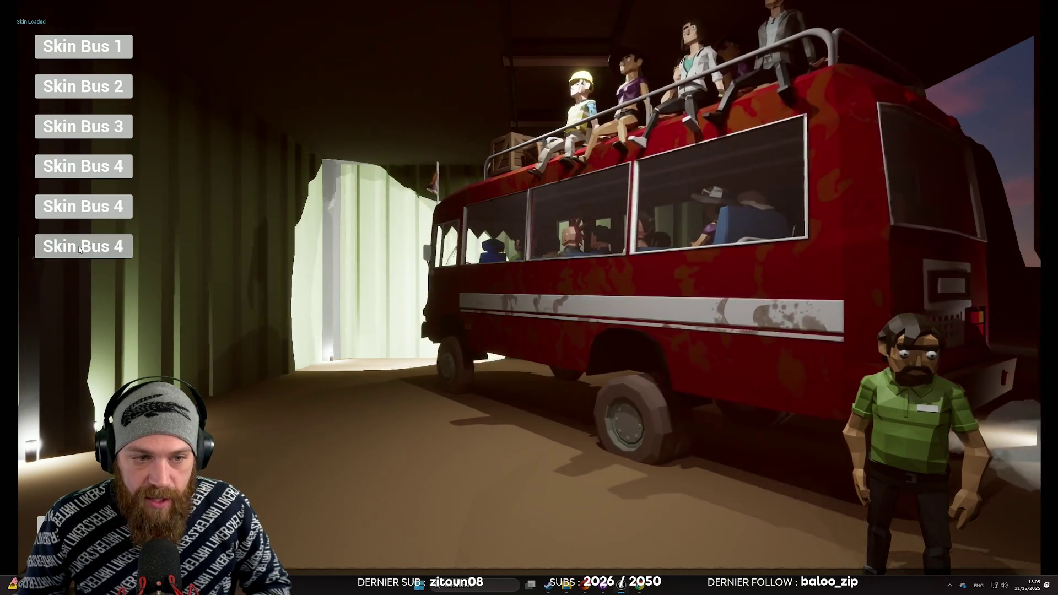
pyautogui.click(100, 244)
pyautogui.click(84, 199)
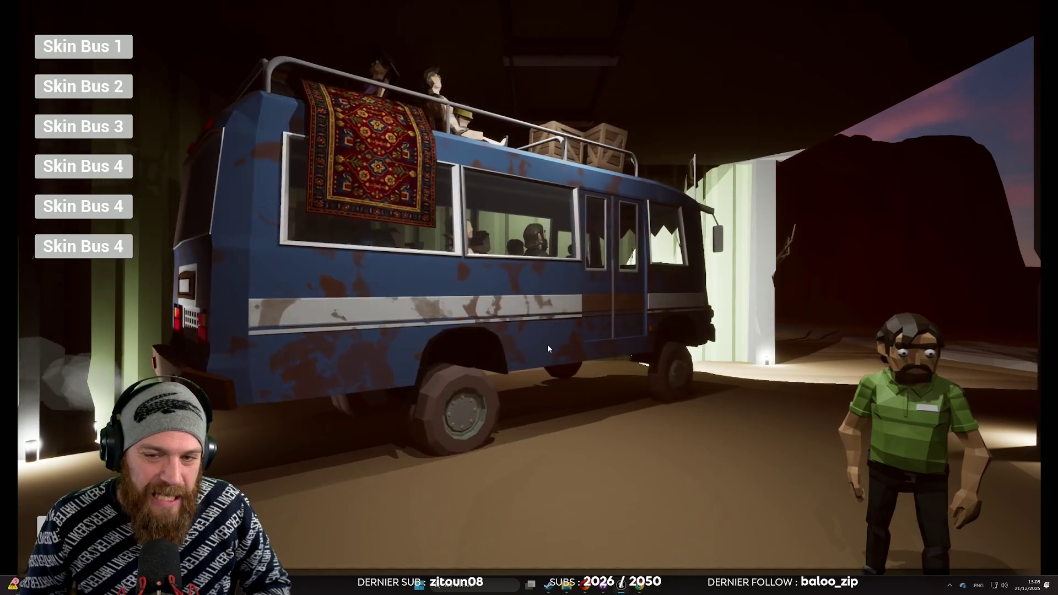
pyautogui.click(116, 47)
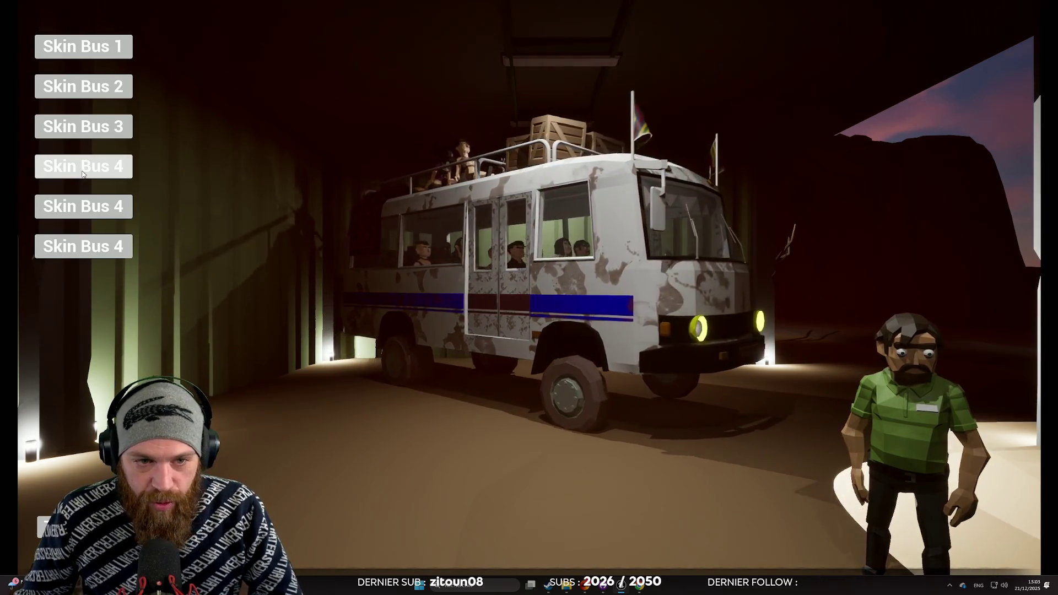
pyautogui.click(83, 167)
pyautogui.click(86, 50)
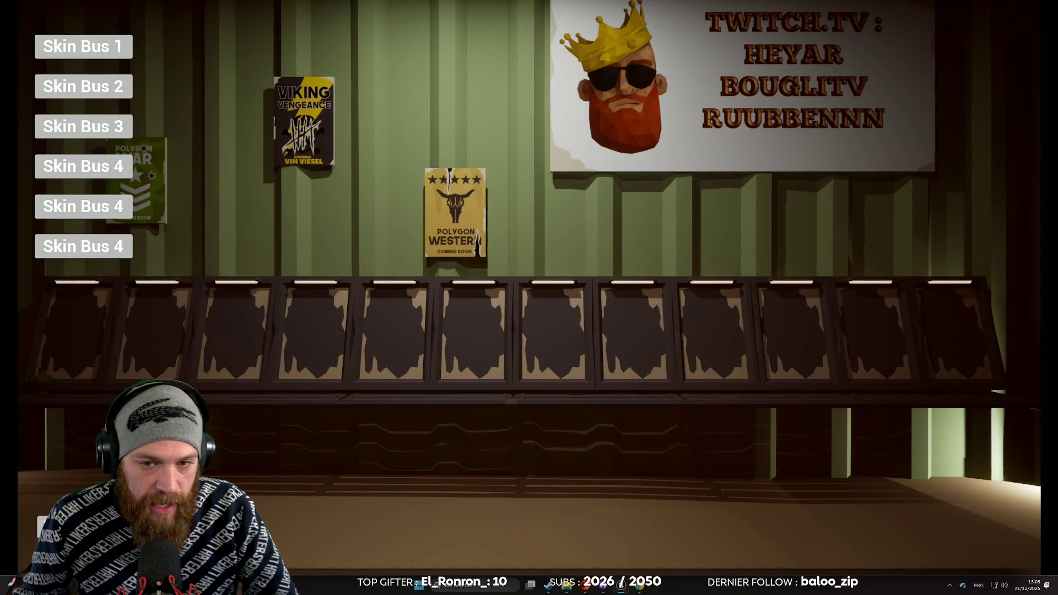
pyautogui.press('Escape')
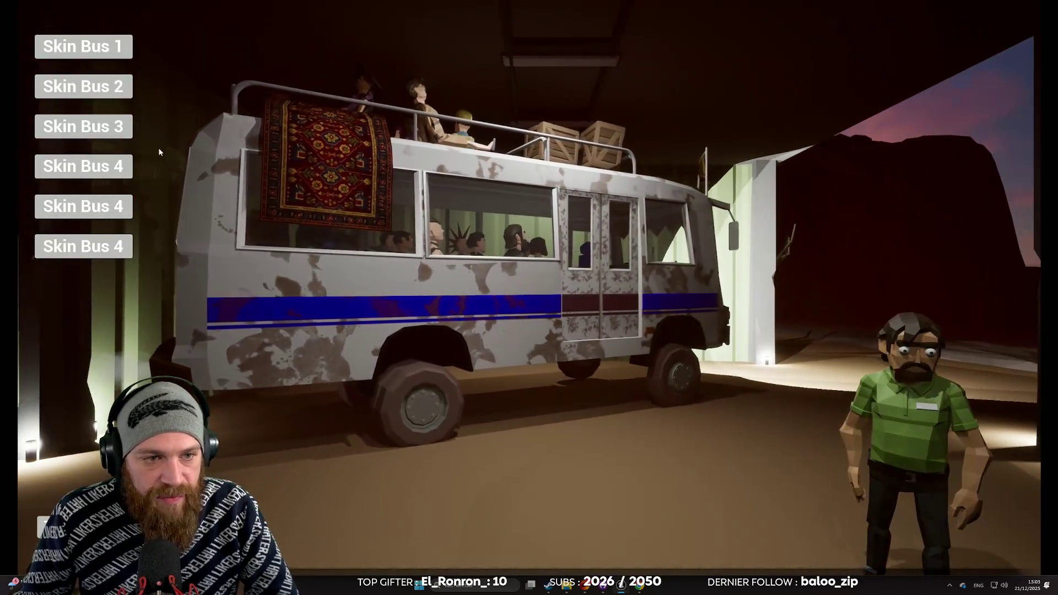
pyautogui.click(122, 166)
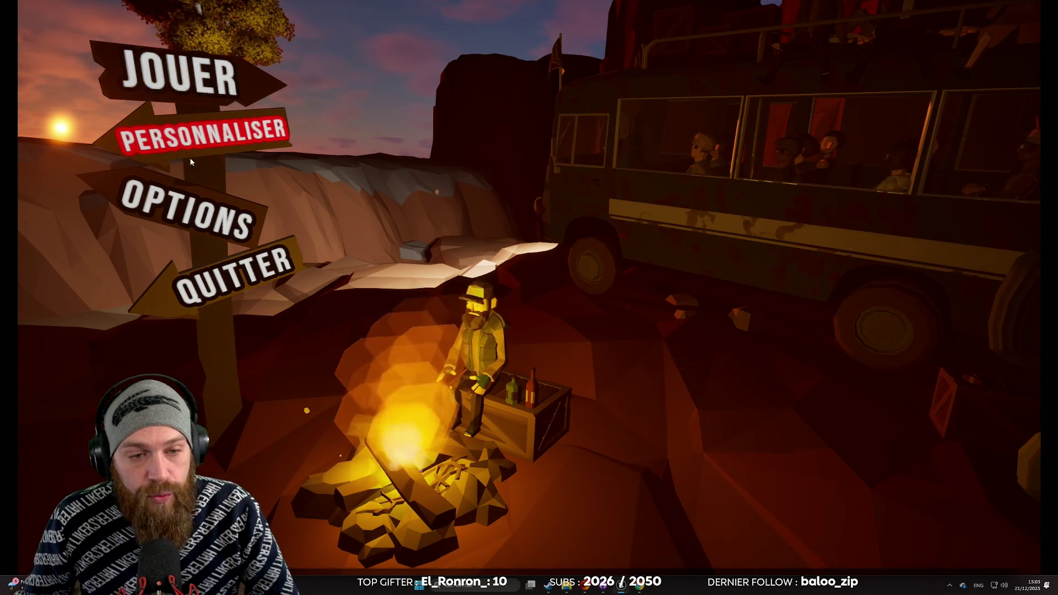
# - Choose JOUER to start a new game and load into the stone house
pyautogui.click(178, 89)
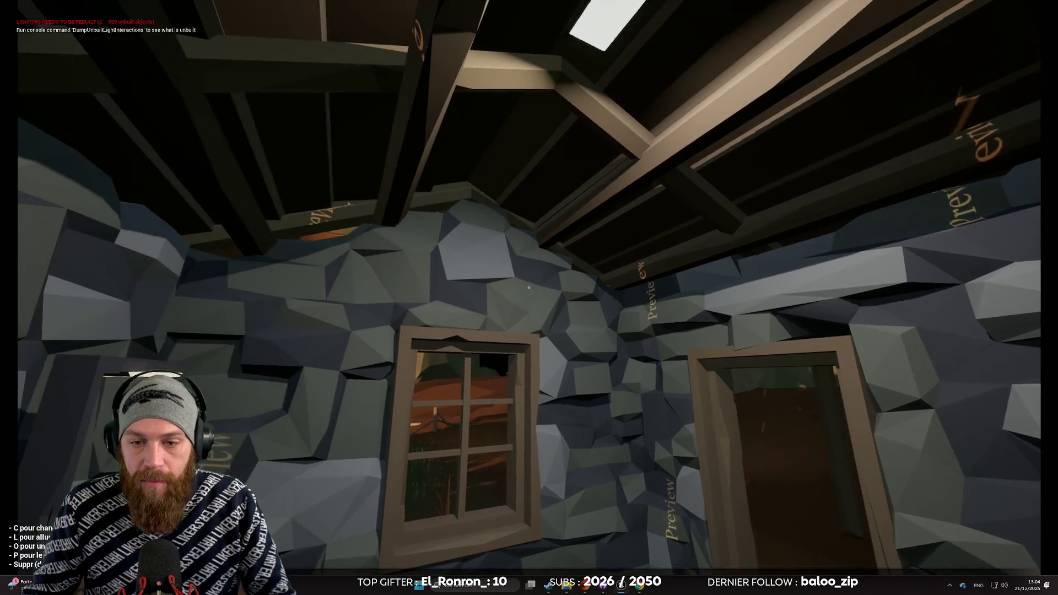
# - Walk out of the house to the blue bus under the shelter and look around
pyautogui.press('super')
pyautogui.press('super')
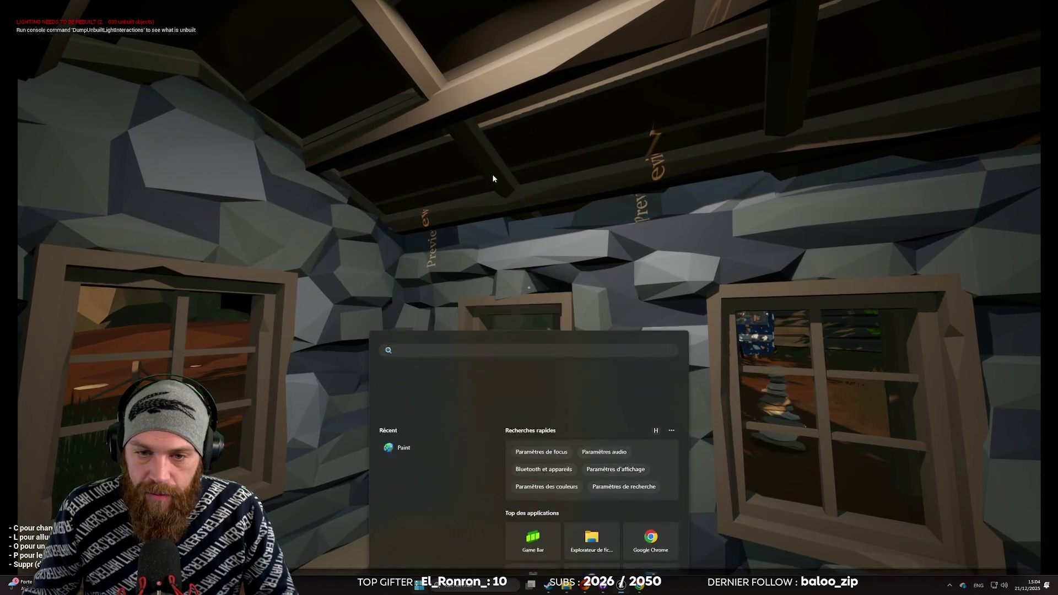
pyautogui.press('w')
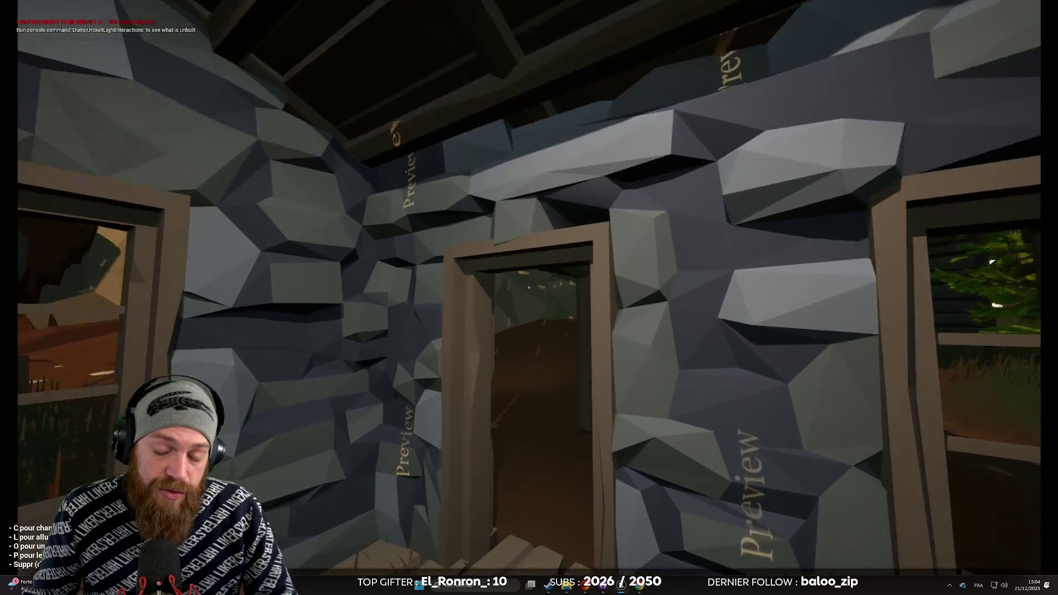
pyautogui.press('w')
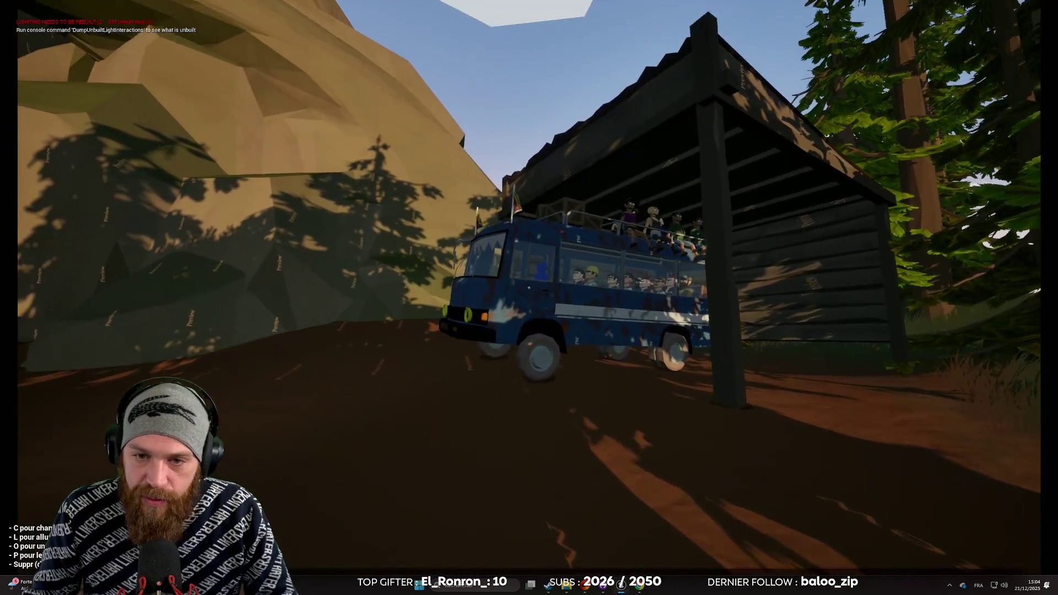
pyautogui.press('w')
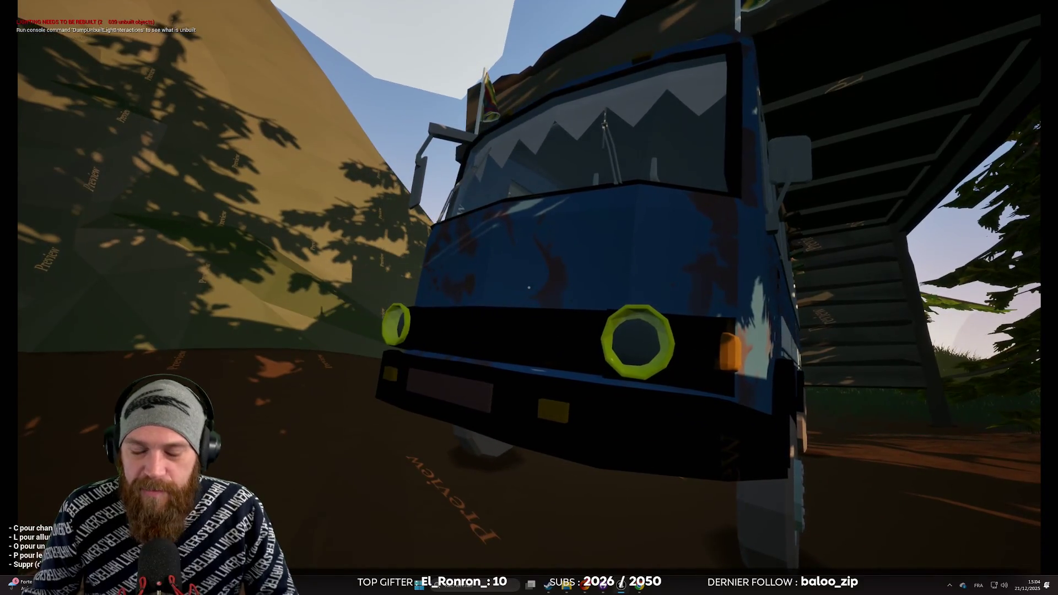
pyautogui.press('w')
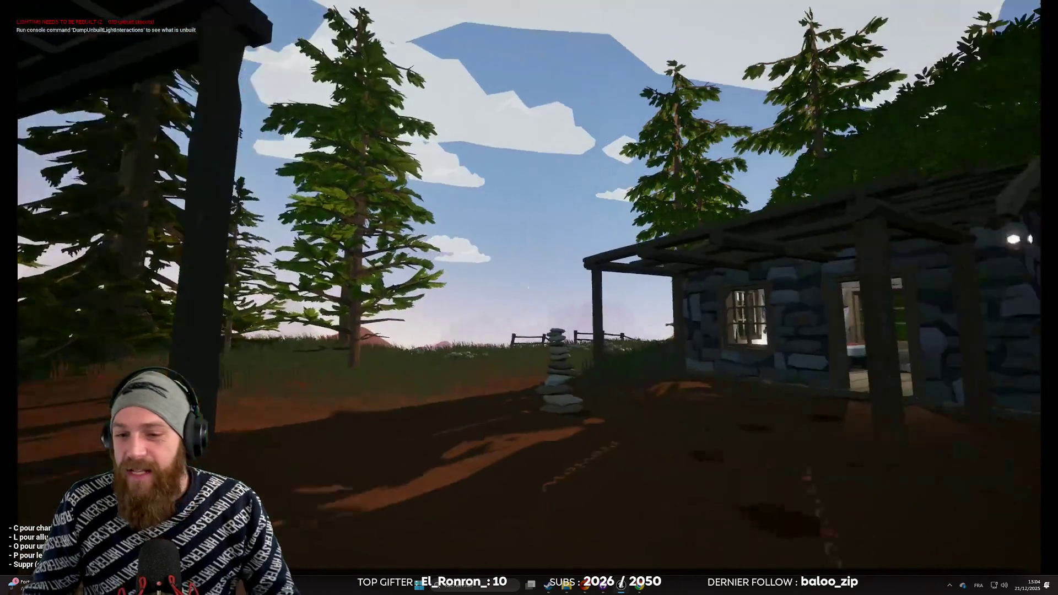
pyautogui.press('w')
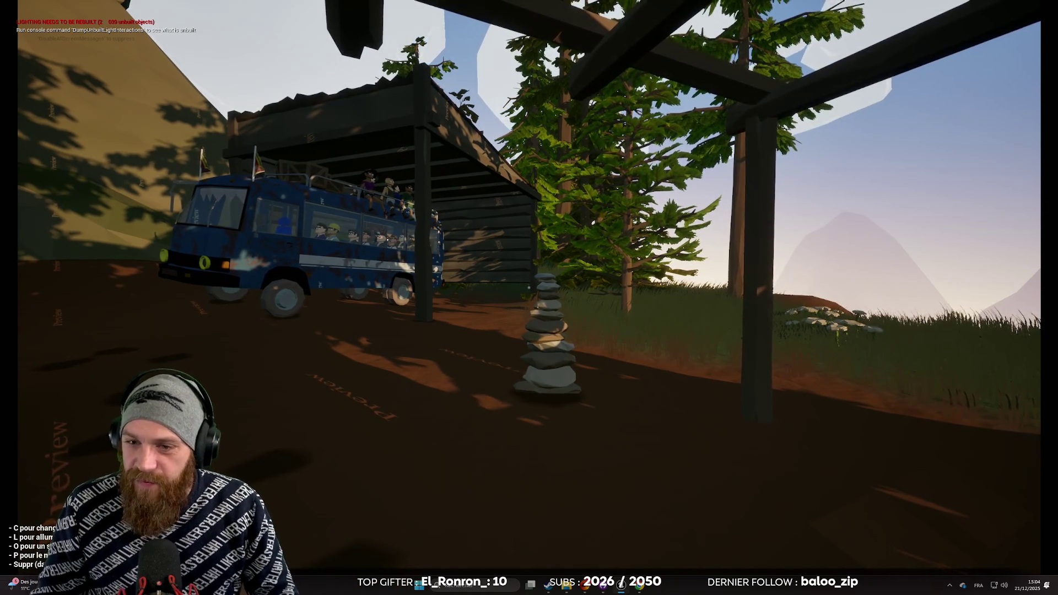
# - Cross the yard past the pergola toward the brown hill and climb the dirt slope
pyautogui.press('w')
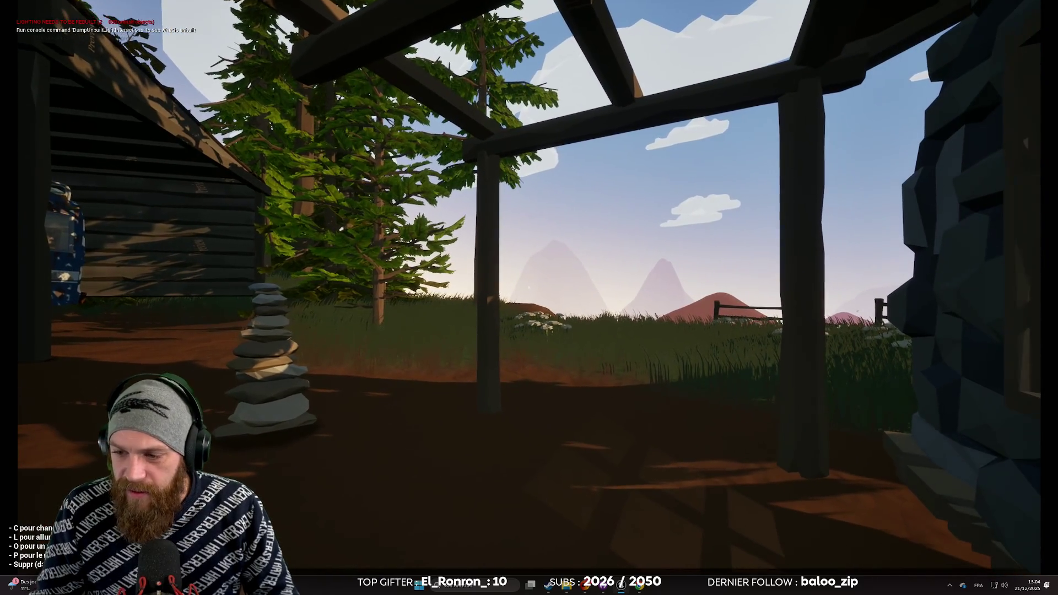
pyautogui.press('w')
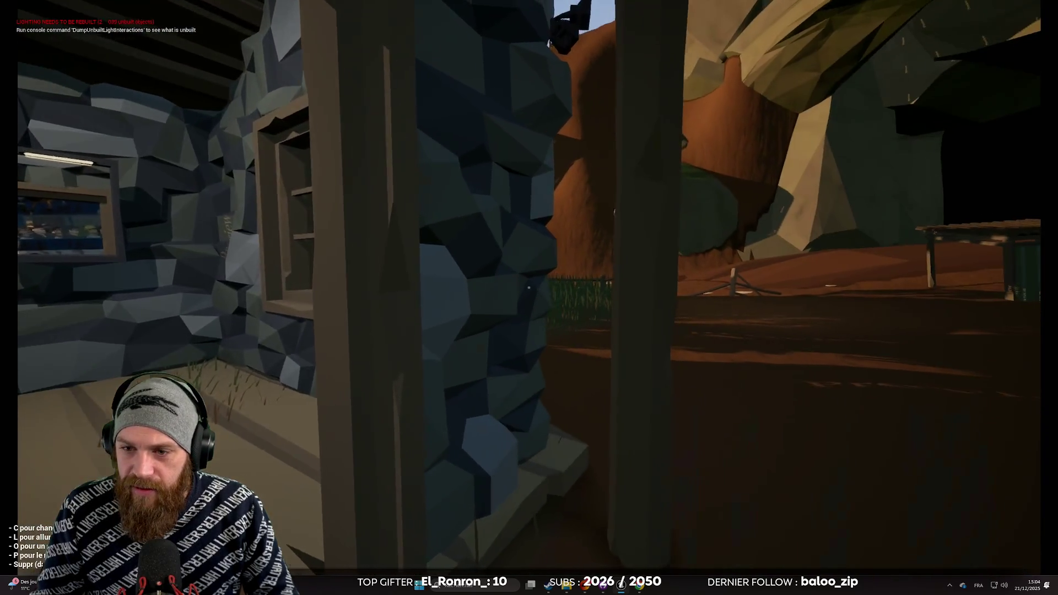
pyautogui.press('w')
pyautogui.press('c')
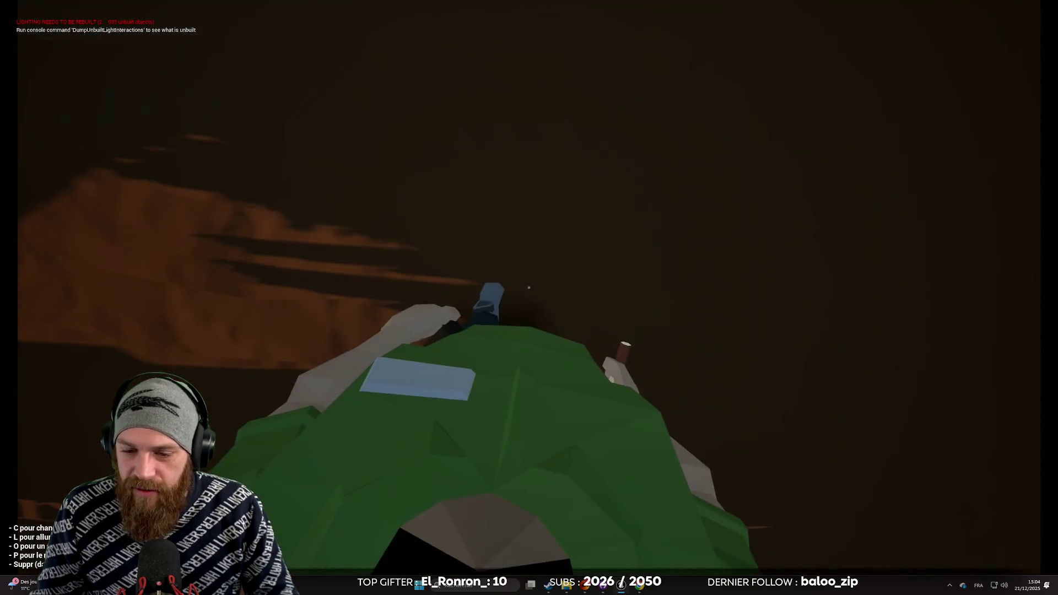
pyautogui.press('c')
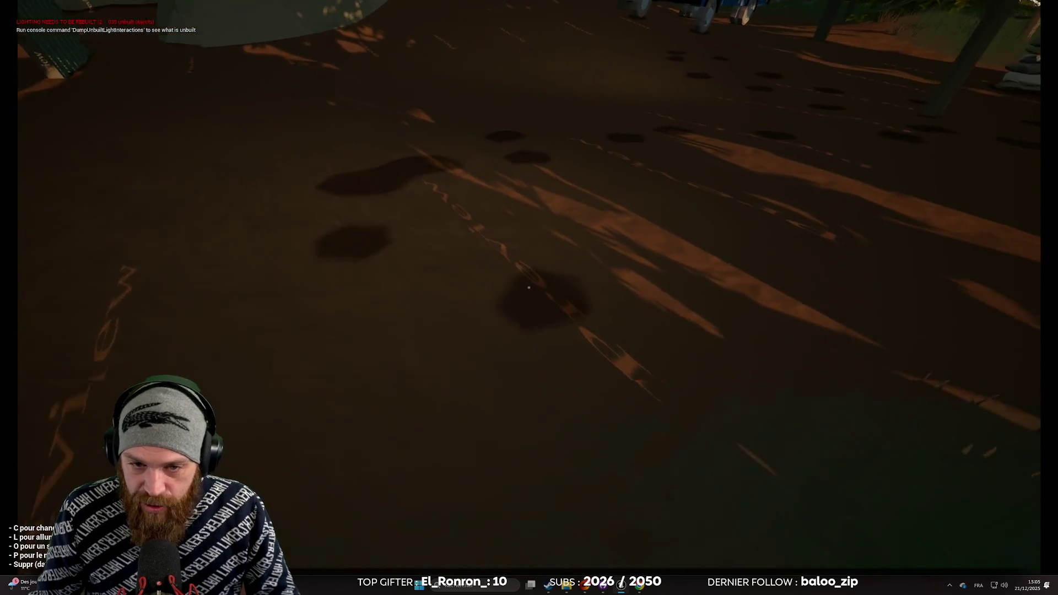
pyautogui.click(529, 287)
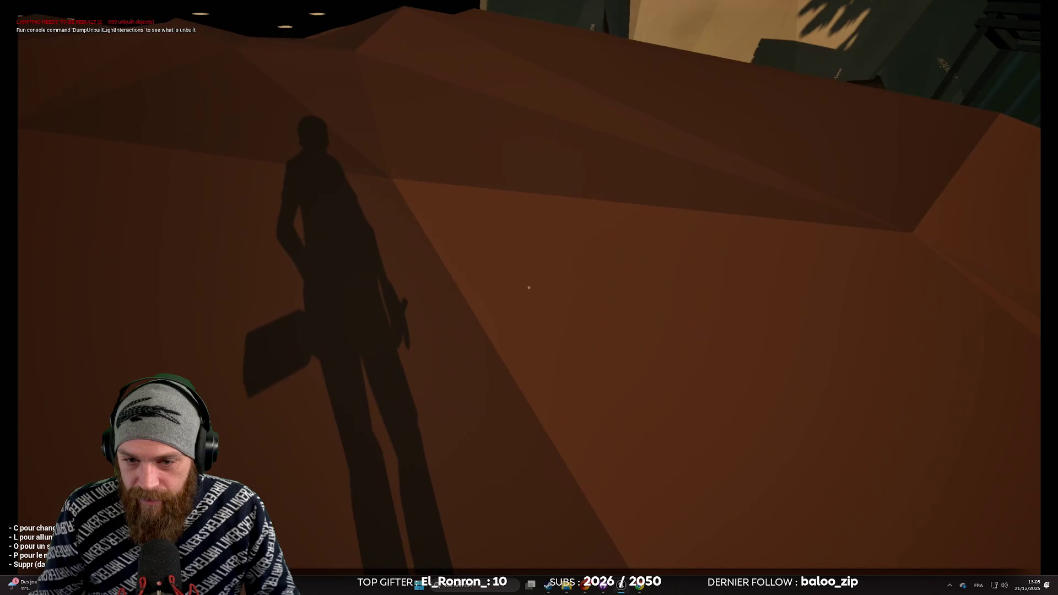
pyautogui.press('w')
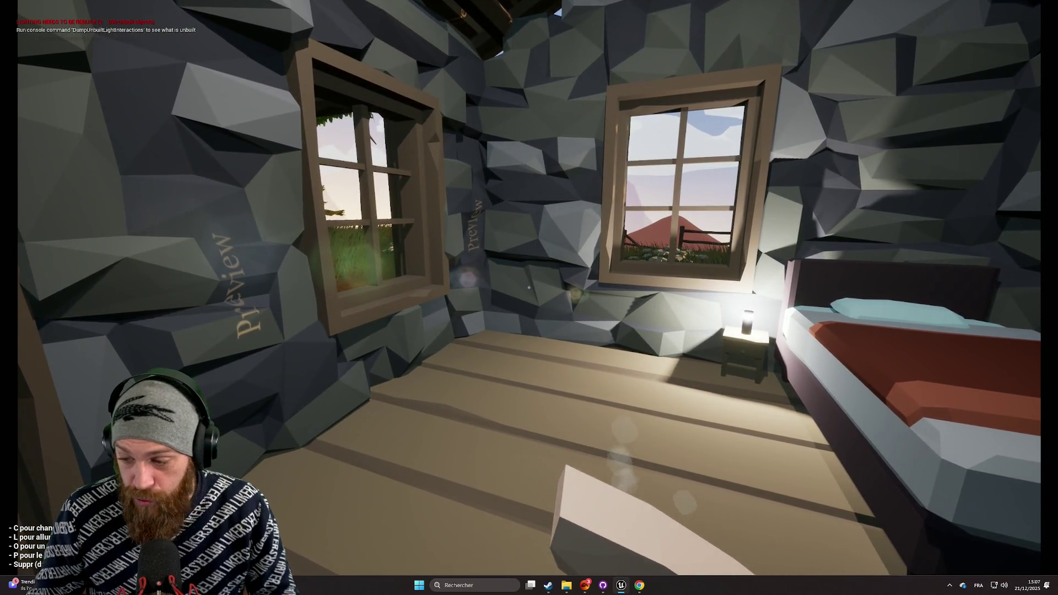
# - Drop the plank, walk out of the stone cabin, and circle the stone cairn toward the building
pyautogui.press('w')
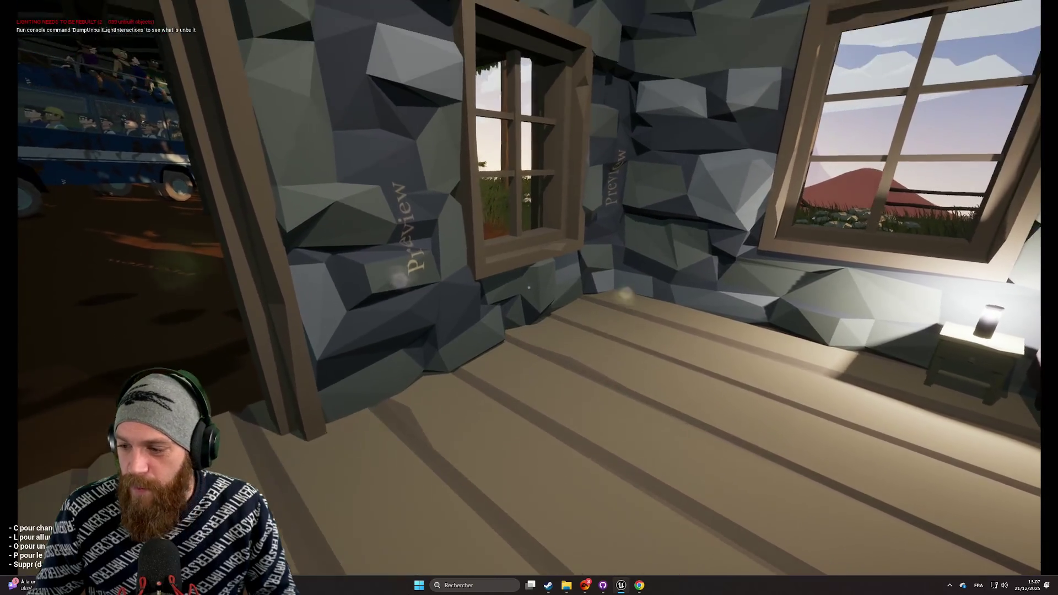
pyautogui.press('w')
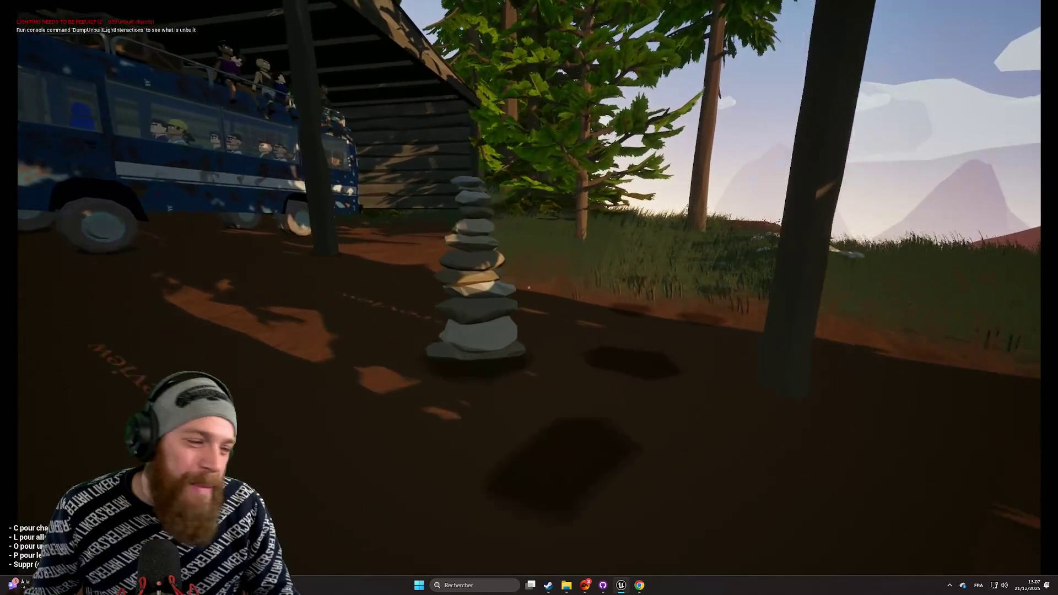
pyautogui.press('w')
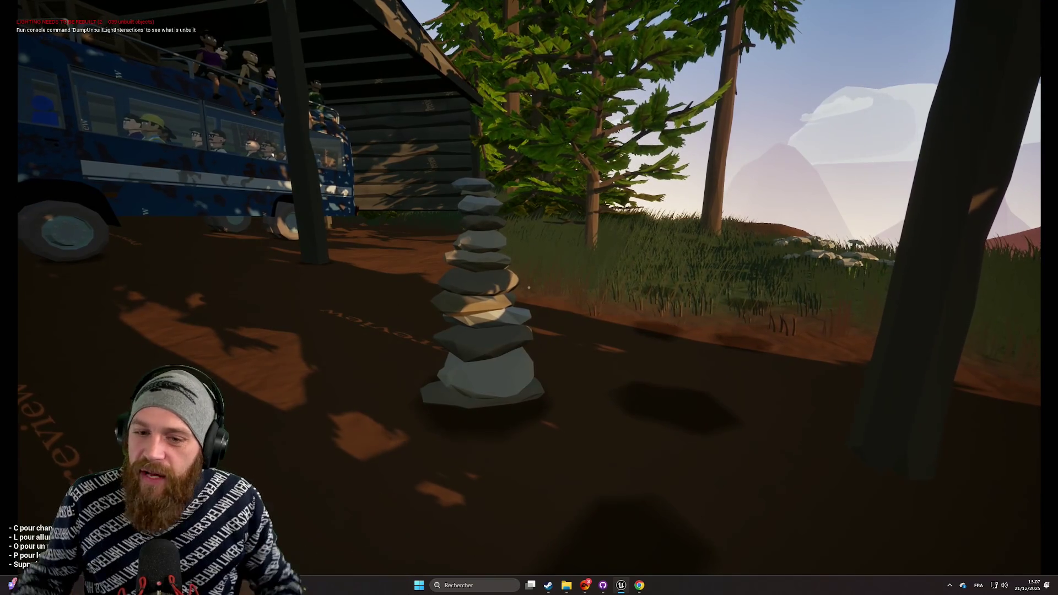
pyautogui.press('w')
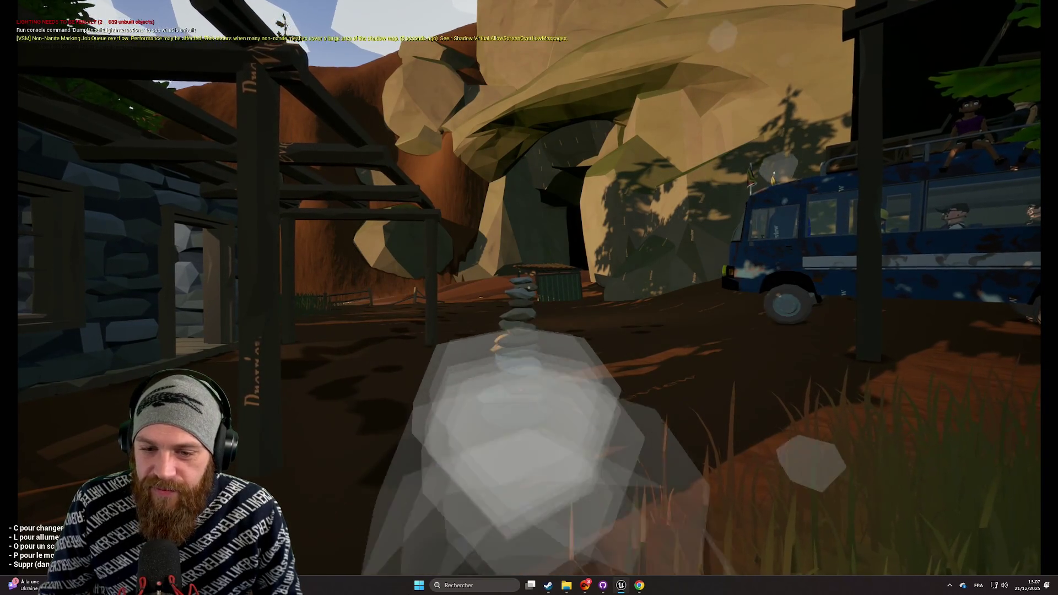
# - Turn toward the wooden building, then take the bus driver's seat with speed, RPM and temperature gauges
pyautogui.press('w')
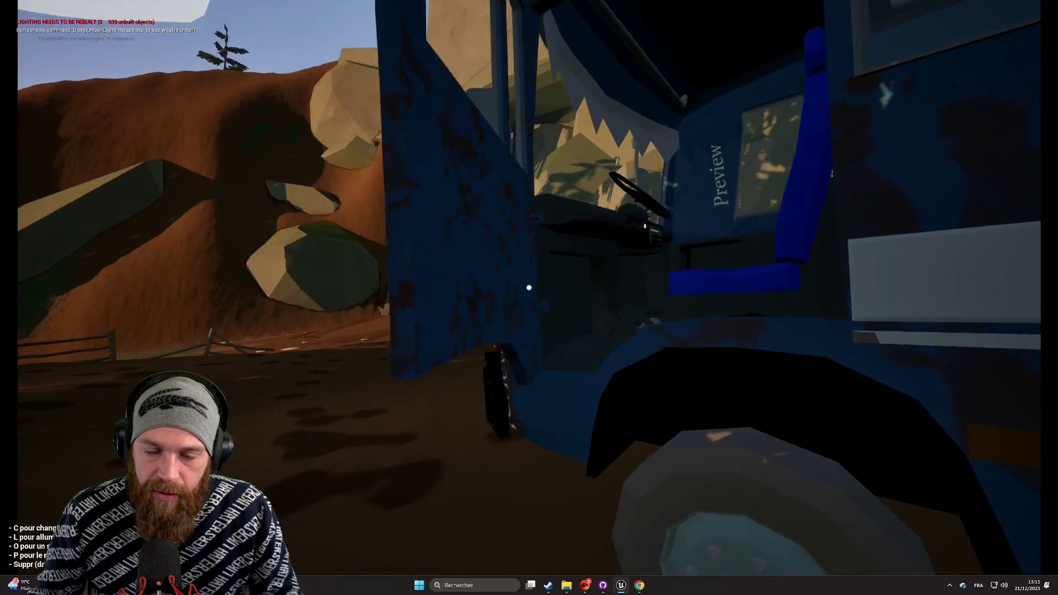
pyautogui.press('e')
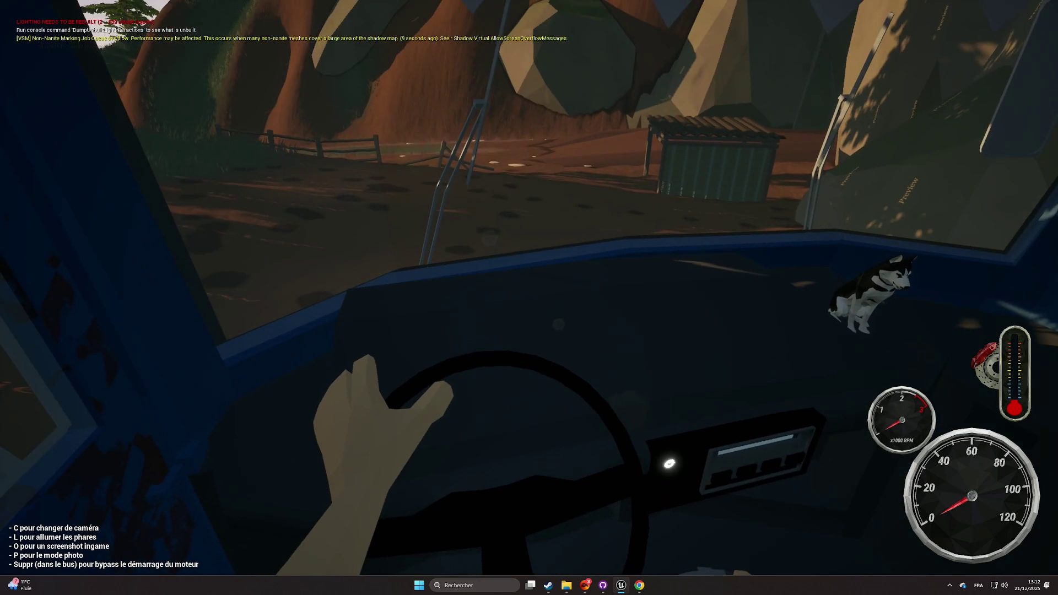
# - Turn on the bus headlights with L, then cycle C between the outside and driver's-seat cameras
pyautogui.press('l')
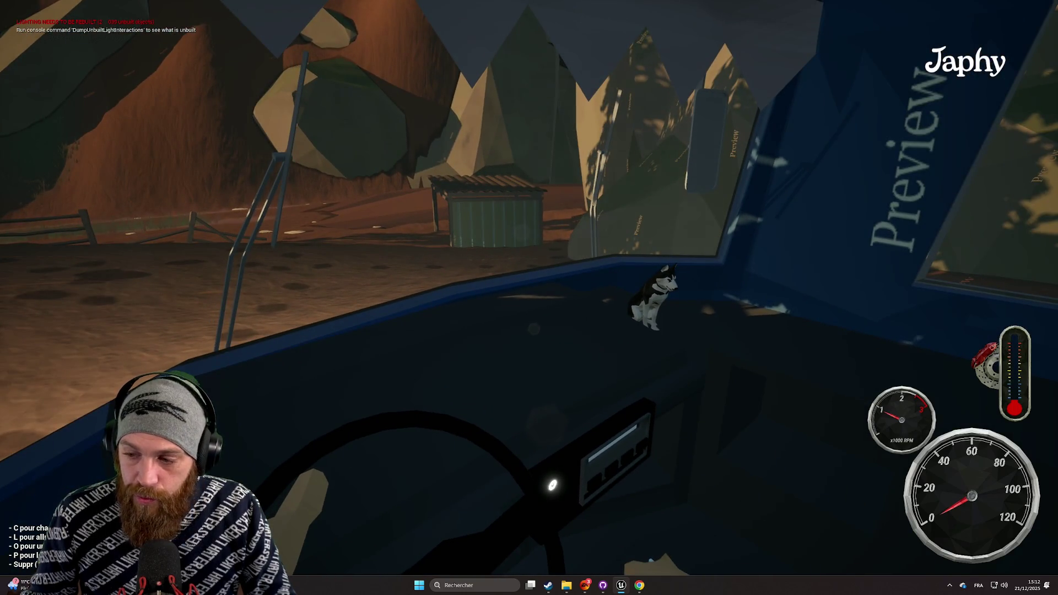
pyautogui.press('c')
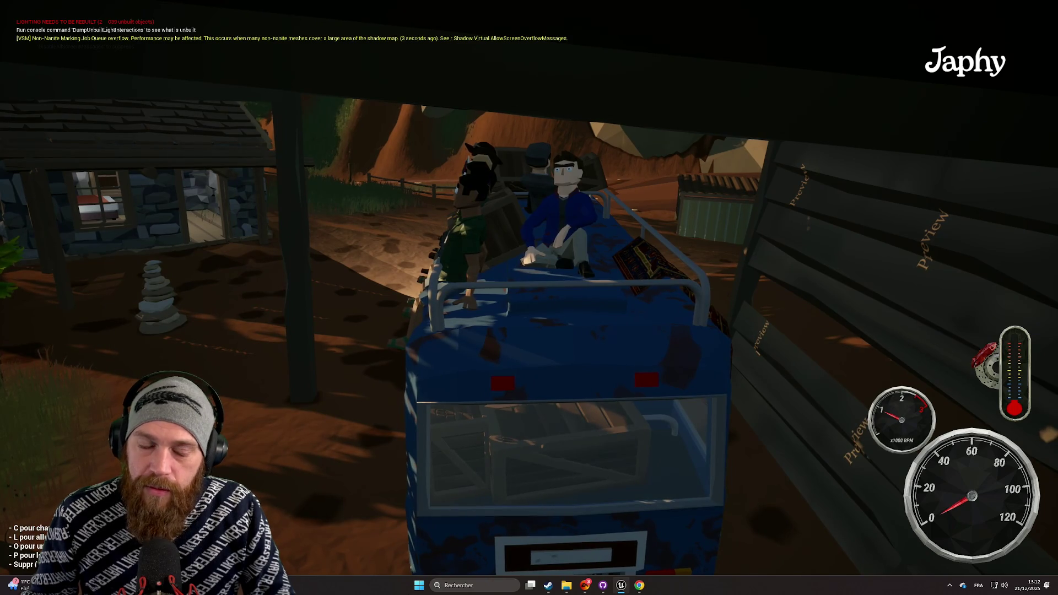
pyautogui.press('c')
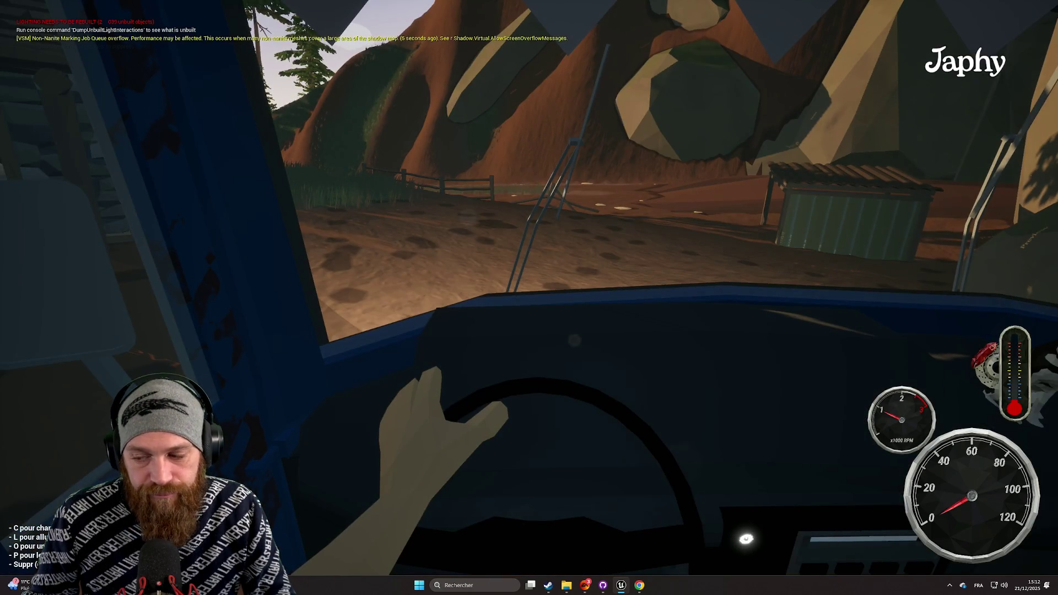
pyautogui.press('c')
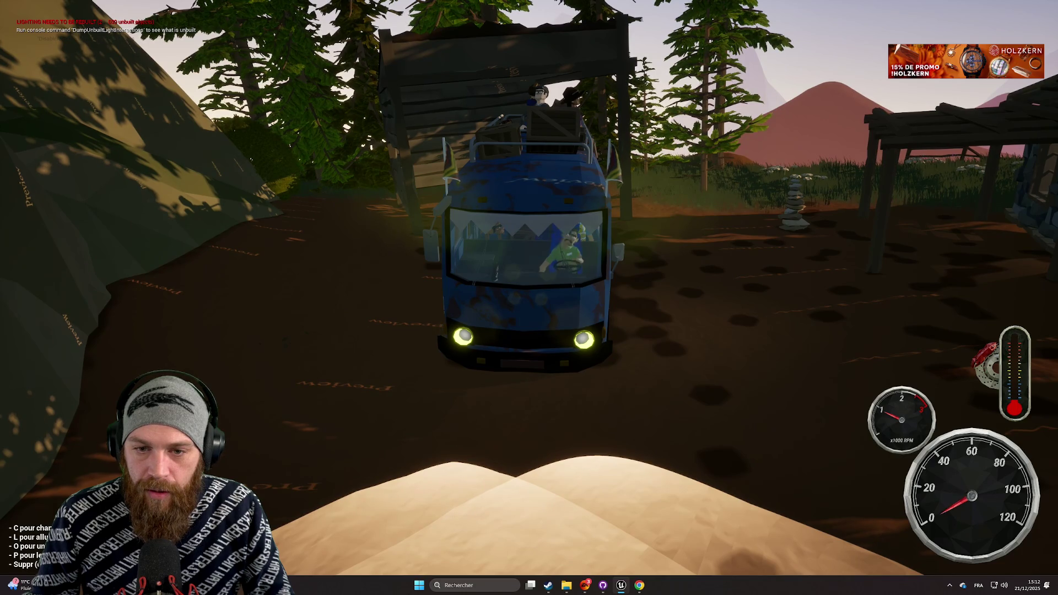
pyautogui.press('c')
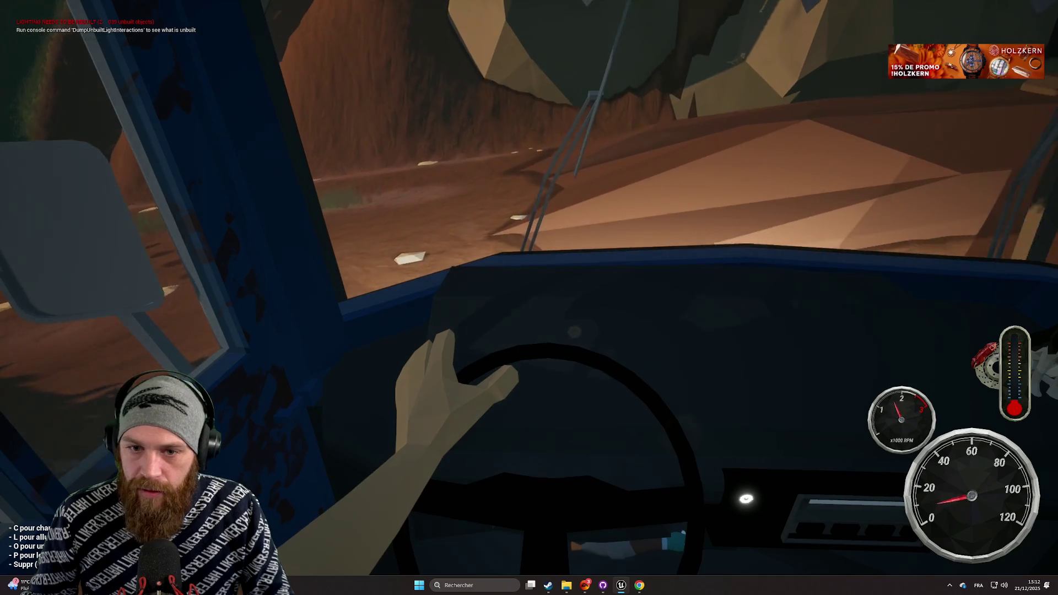
# - Start the timed run and drive onto the forest trail, ending on the outside camera
pyautogui.press('p')
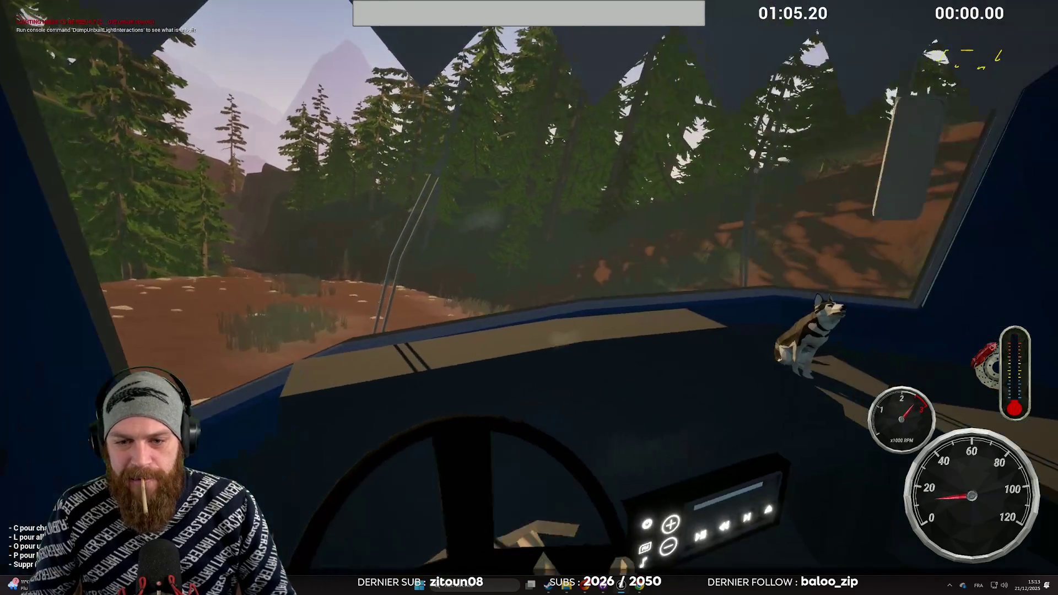
pyautogui.press('c')
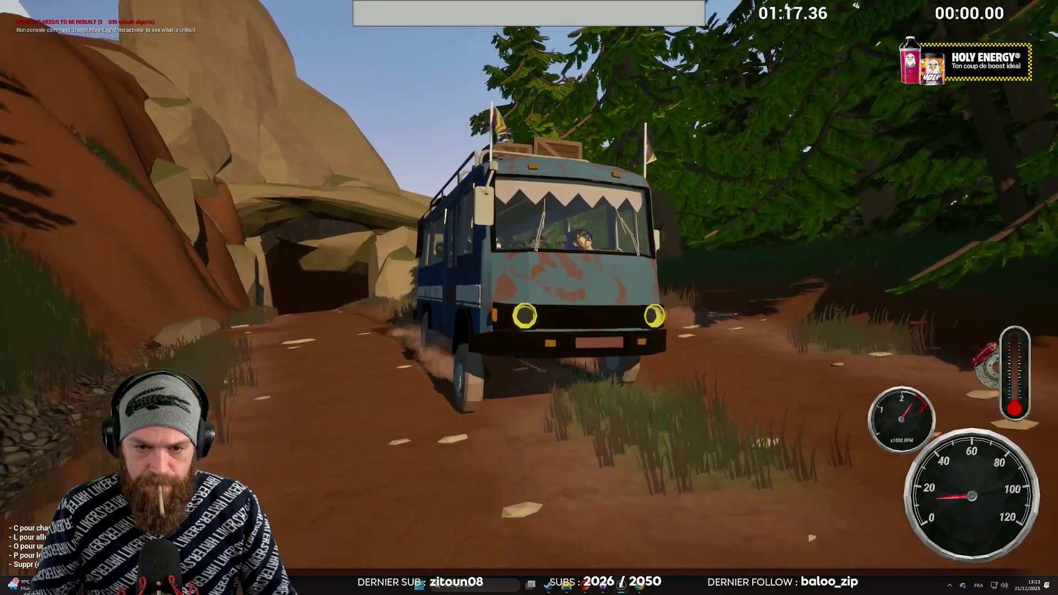
# - Steer the bus up the trail to the cliff road, alternating cockpit and chase cameras
pyautogui.press('c')
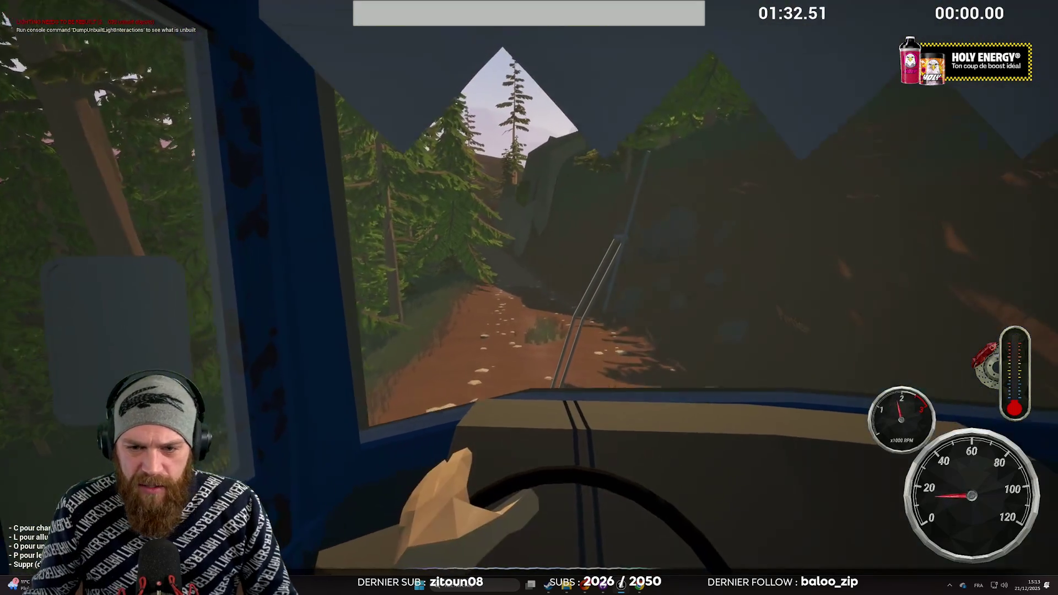
pyautogui.press('a')
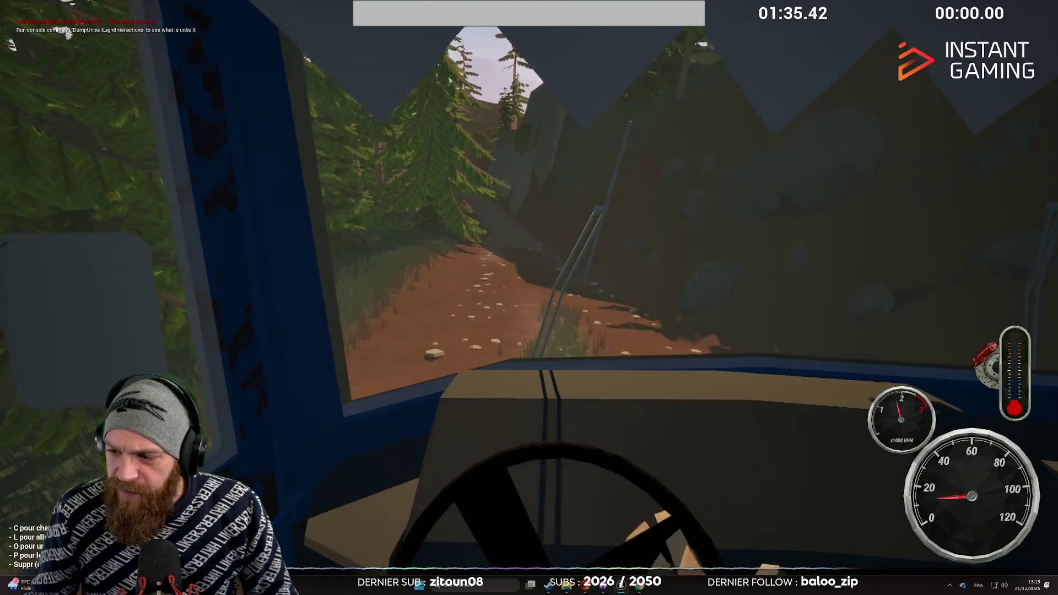
pyautogui.press('c')
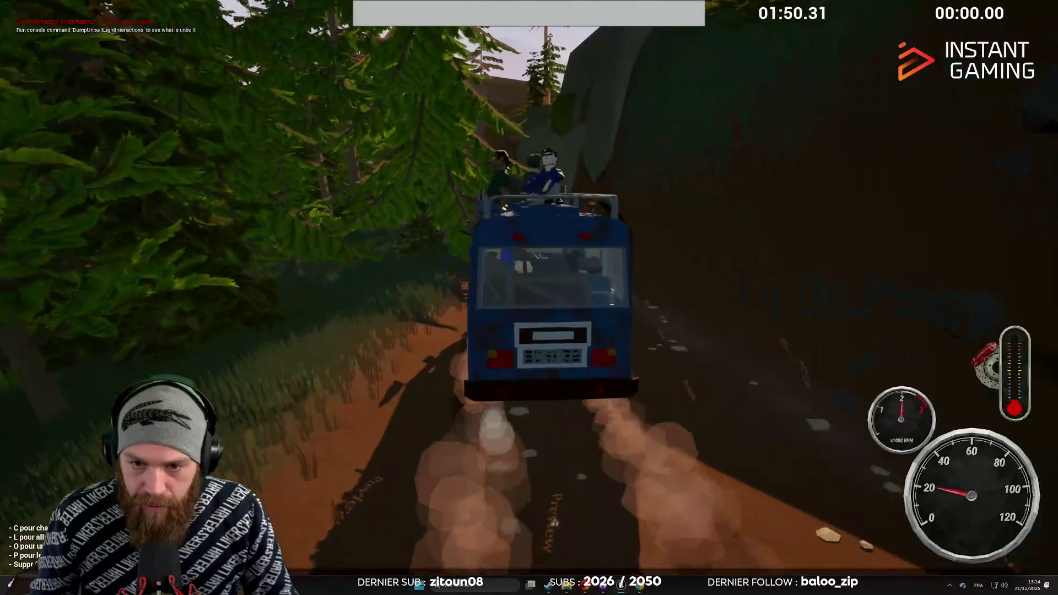
pyautogui.press('c')
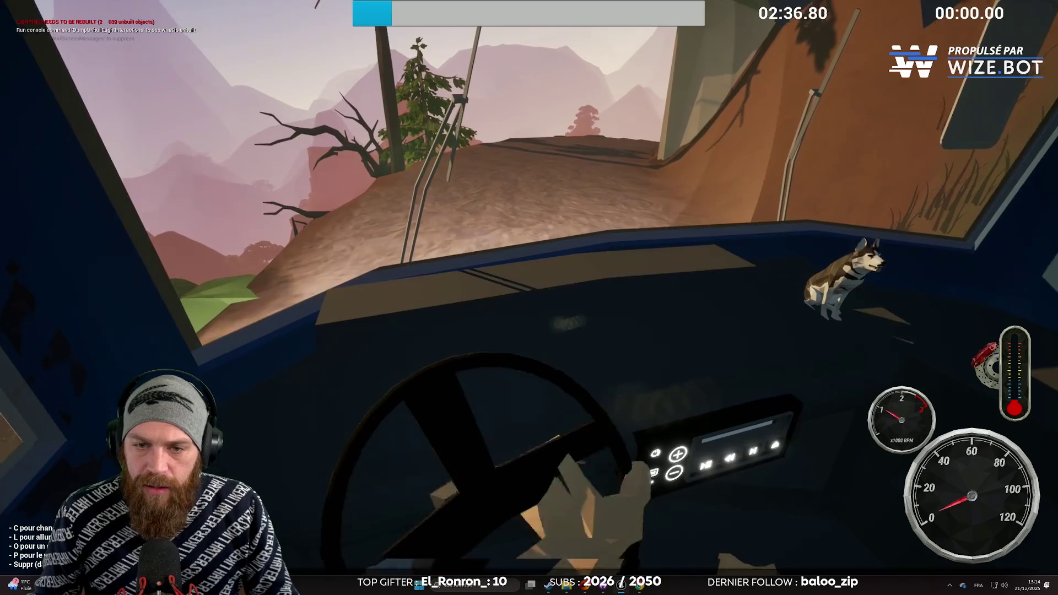
pyautogui.press('c')
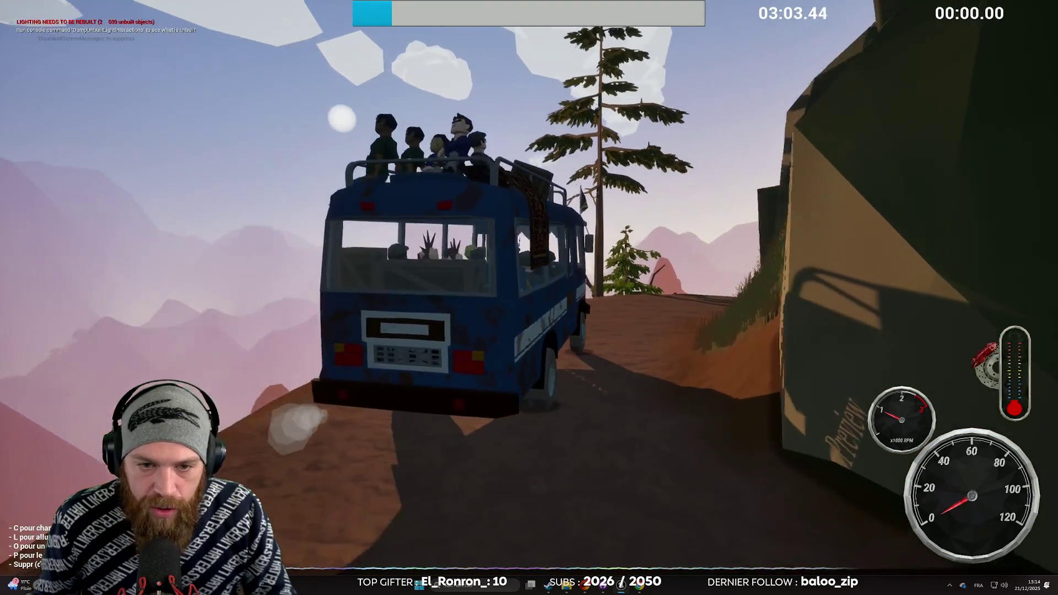
# - Drive along the cliff road, switching between the cockpit and exterior chase views
pyautogui.press('c')
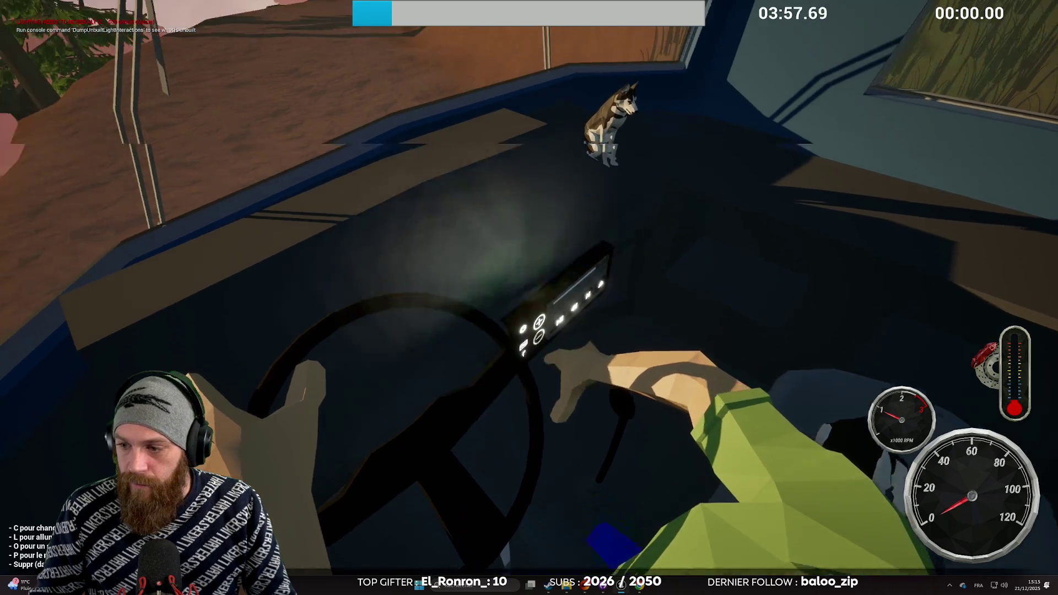
pyautogui.press('c')
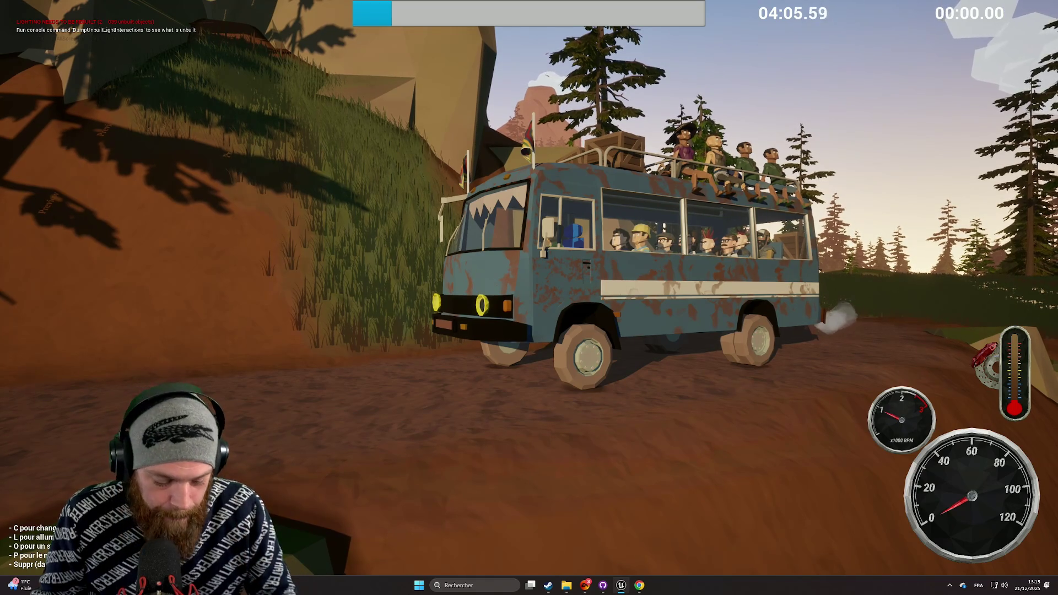
pyautogui.press('c')
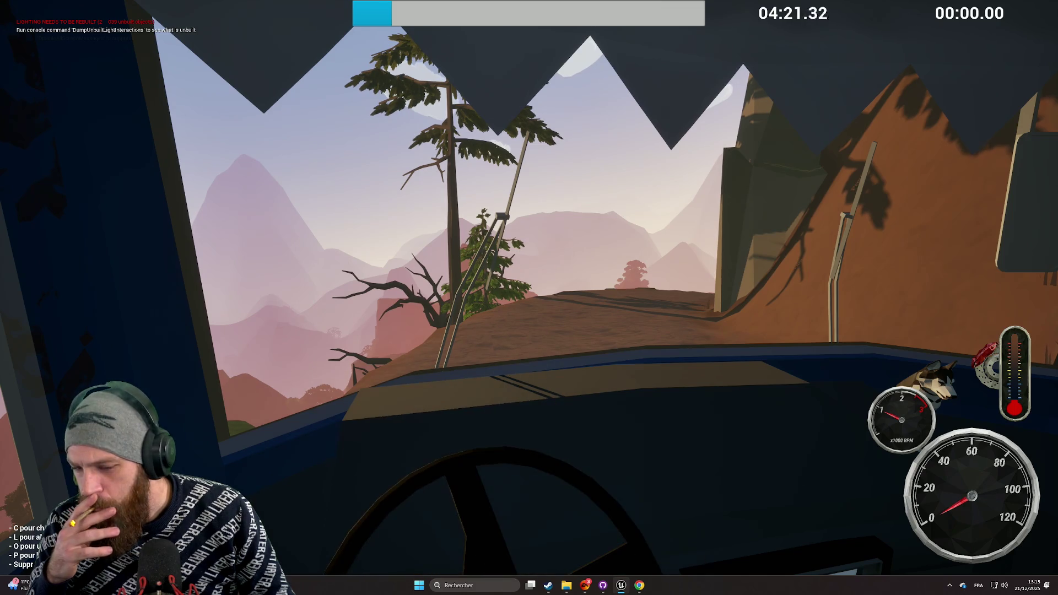
# - Toggle the cameras once more on the cliff road, then stop Play In Editor with Esc
pyautogui.moveTo(529, 298)
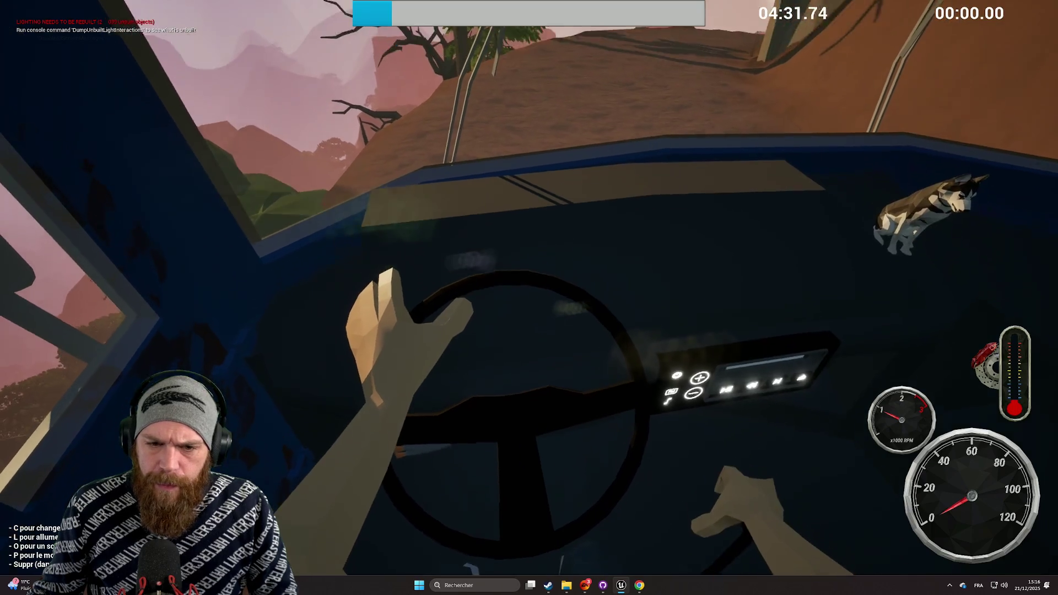
pyautogui.press('c')
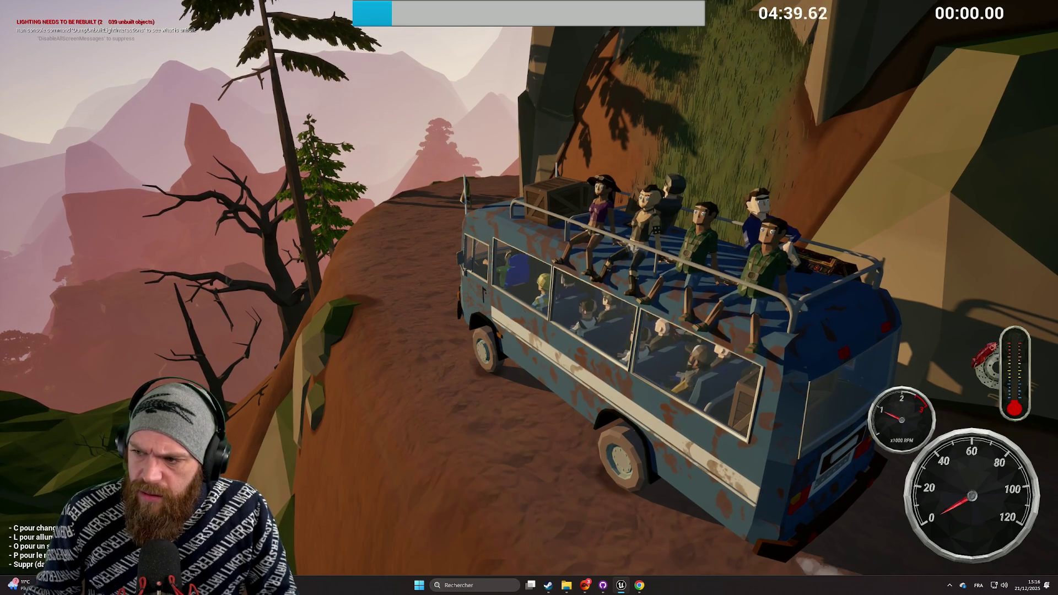
pyautogui.press('c')
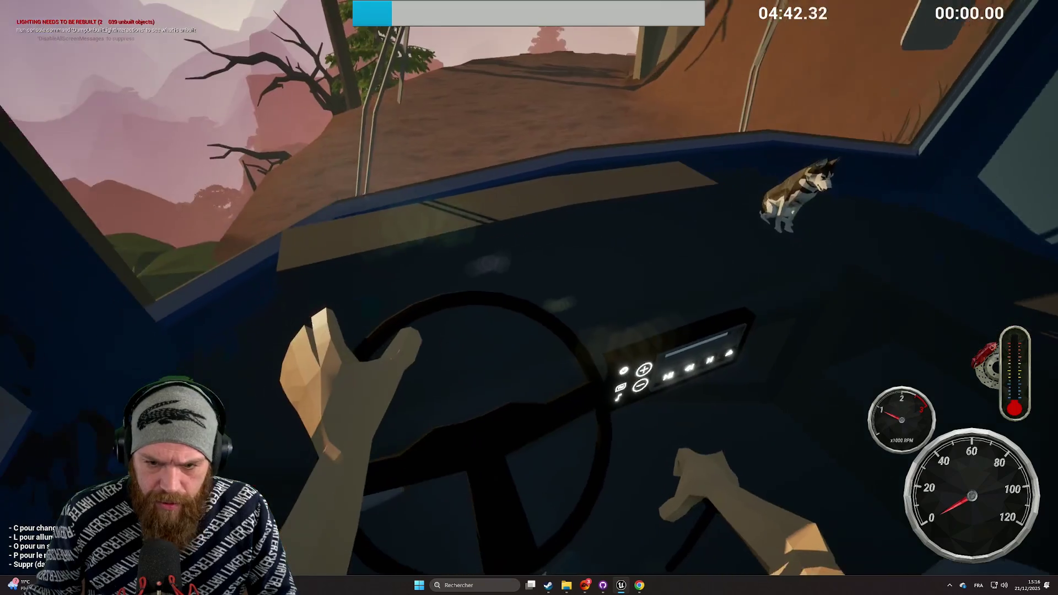
pyautogui.press('c')
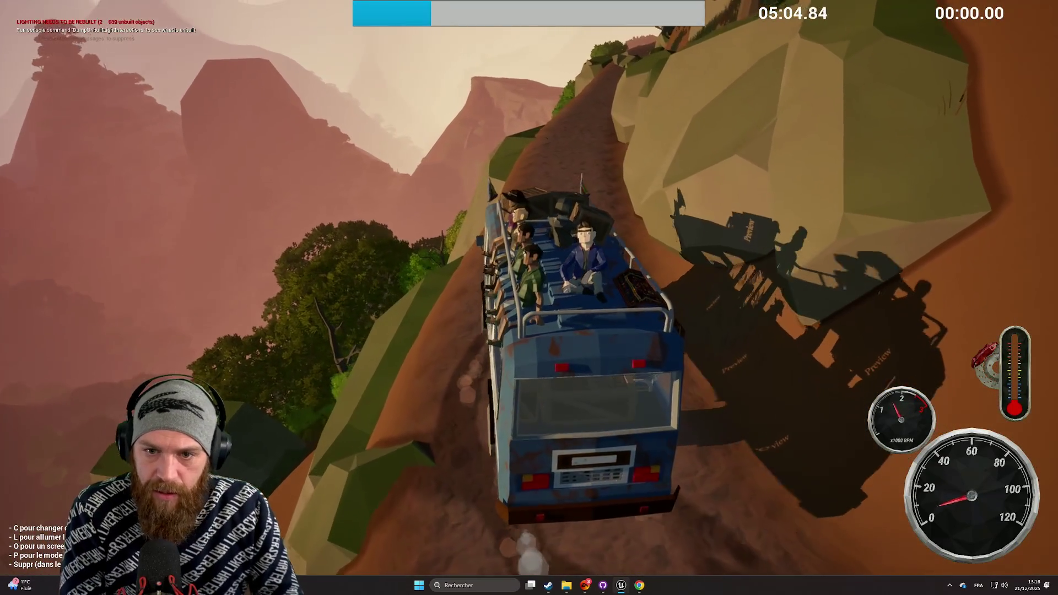
pyautogui.press('Escape')
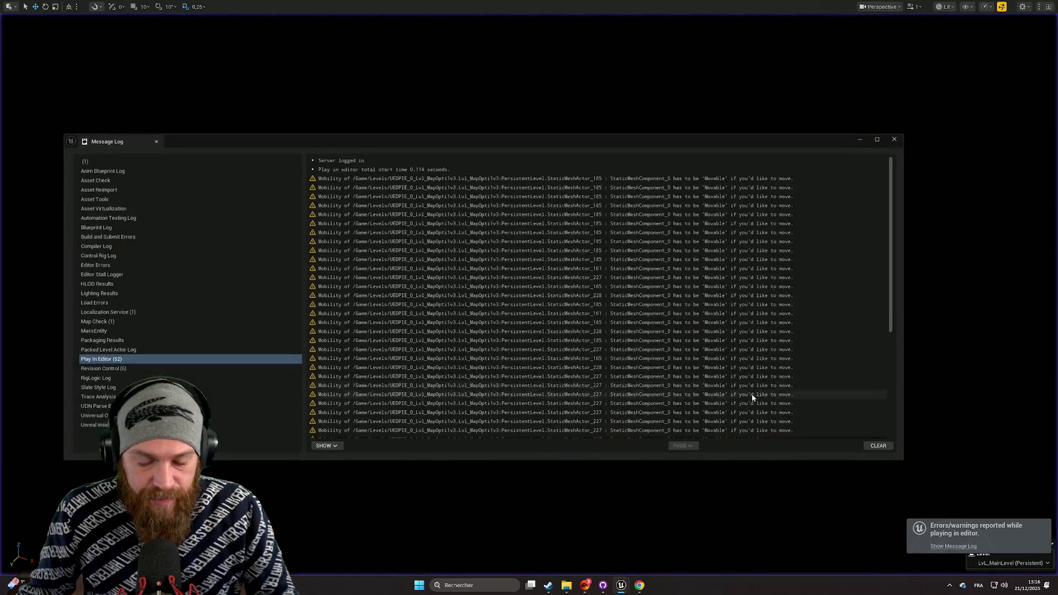
# - Close the Message Log, start a new Play session of Lvl_MainLevel, and enlarge the game viewport
pyautogui.click(901, 137)
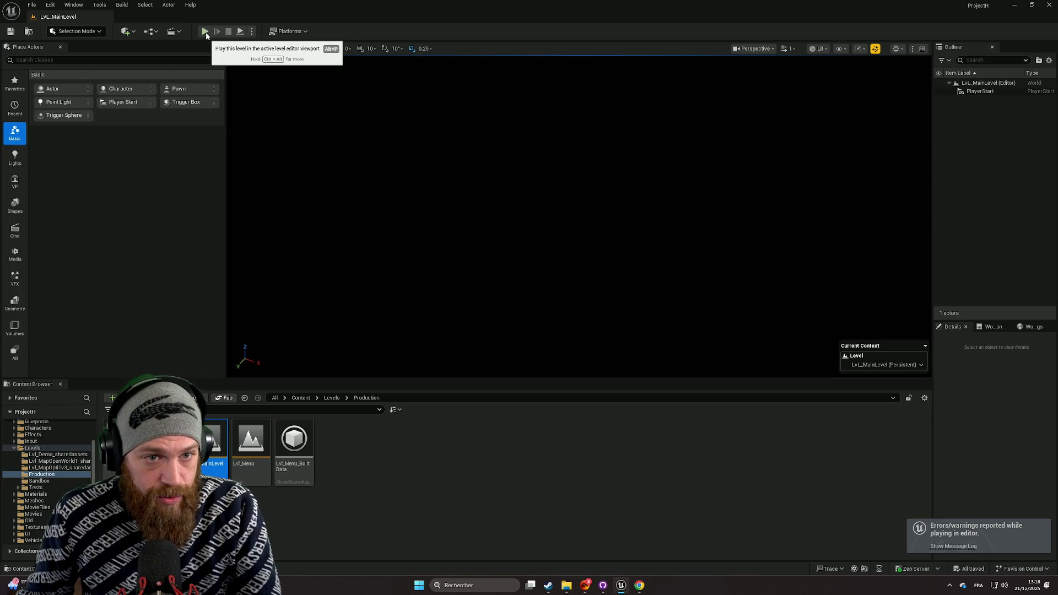
pyautogui.click(206, 32)
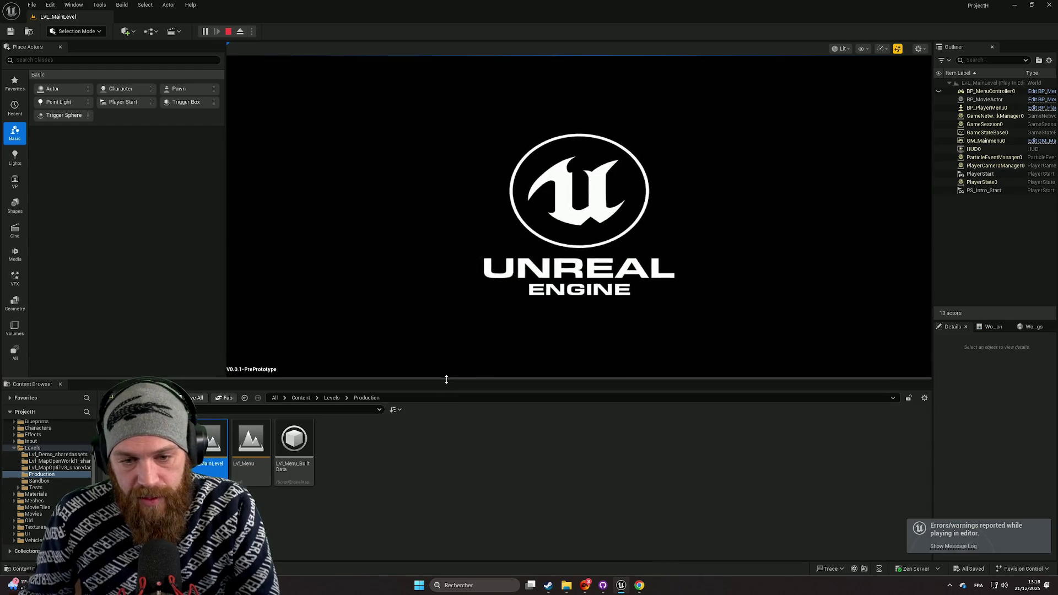
pyautogui.moveTo(444, 380); pyautogui.dragTo(448, 466)
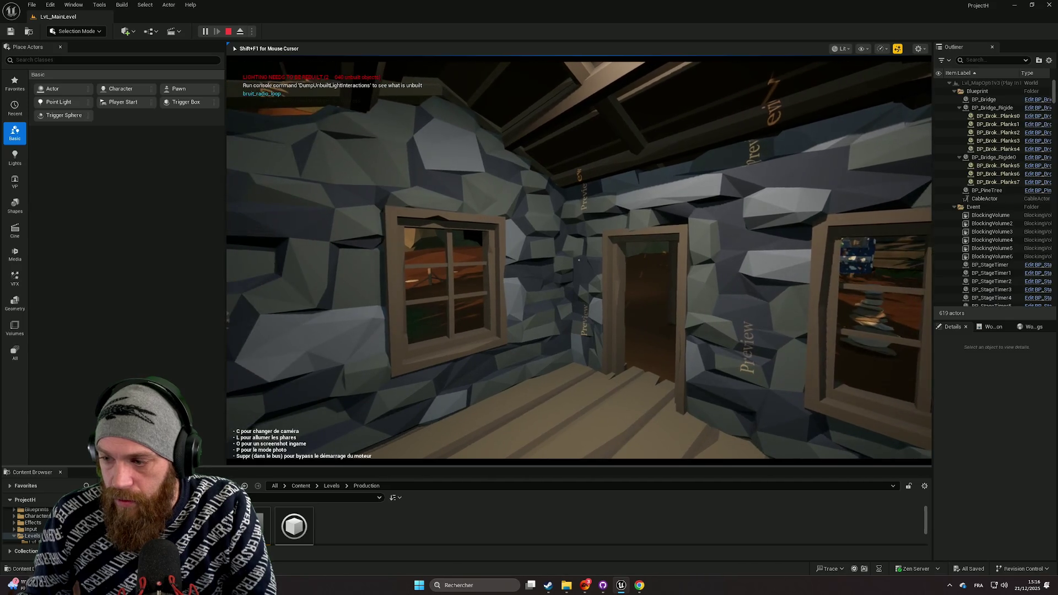
# - Make the game view fullscreen, walk out of the cabin to the bus, and enter the driver's seat
pyautogui.press('w')
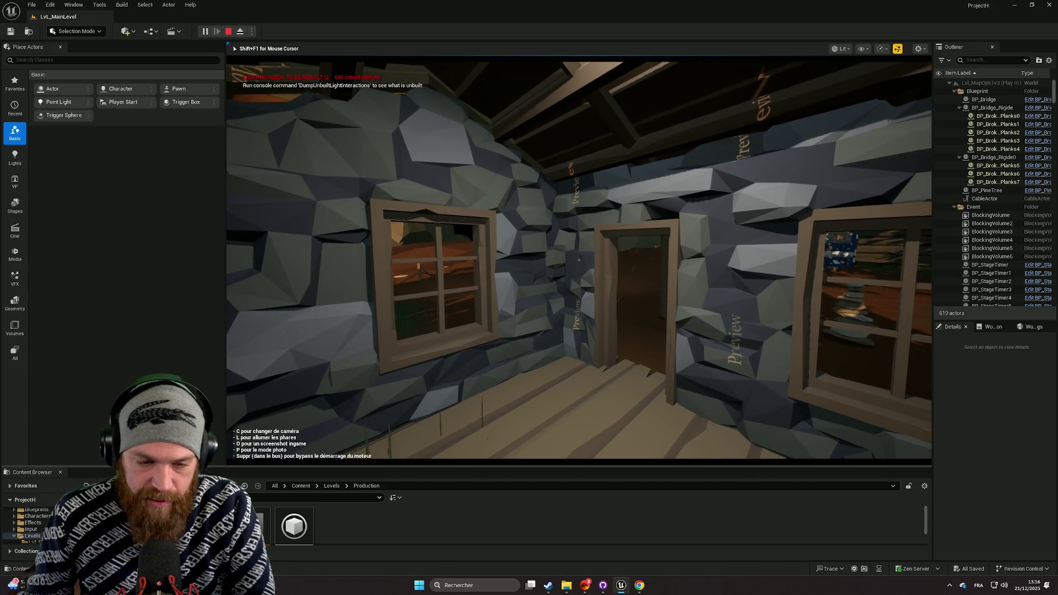
pyautogui.press('w')
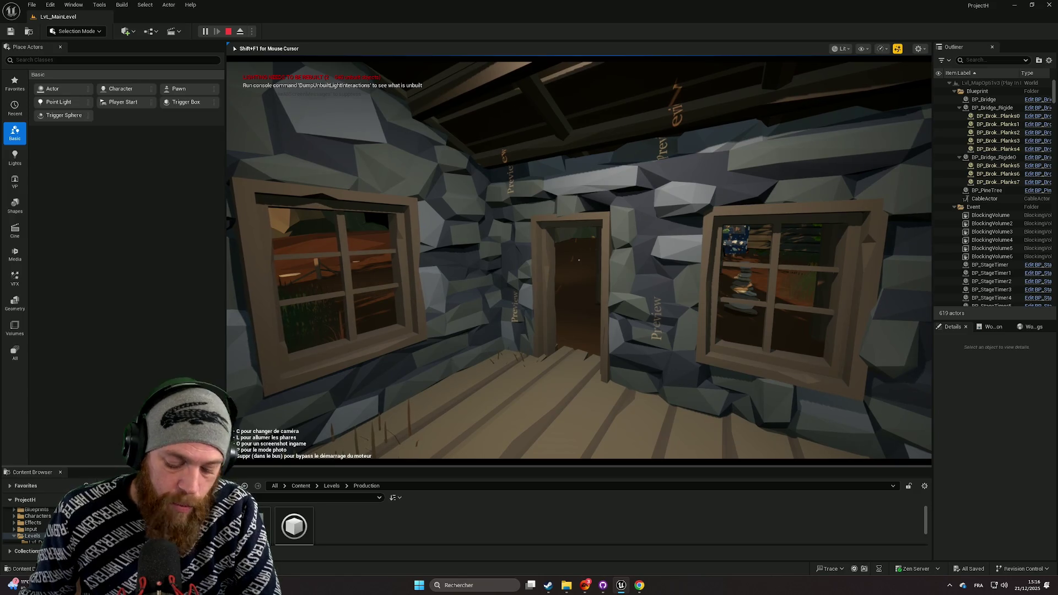
pyautogui.press('F11')
pyautogui.press('w')
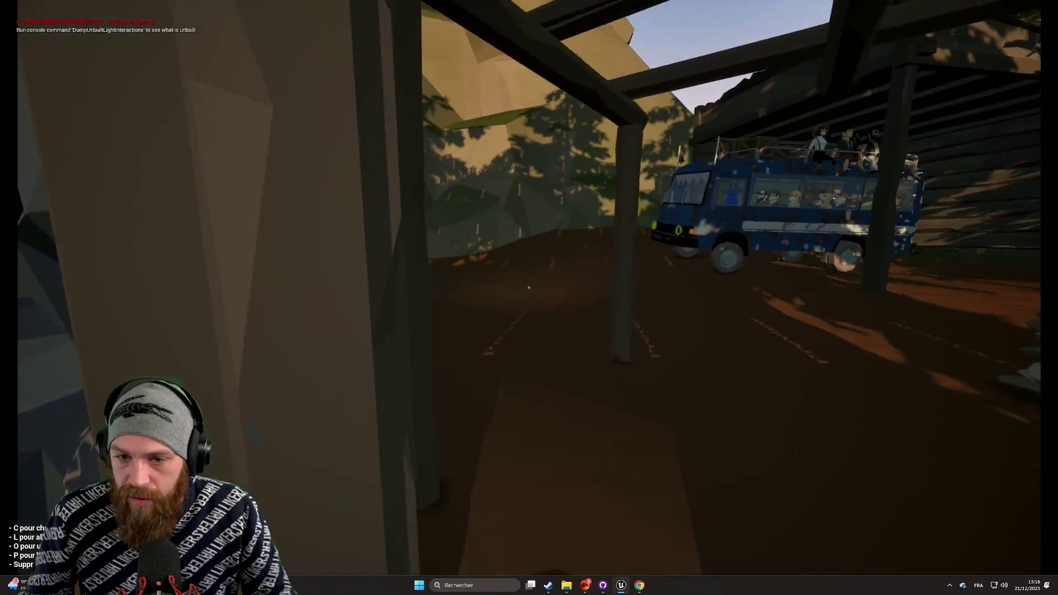
pyautogui.press('w')
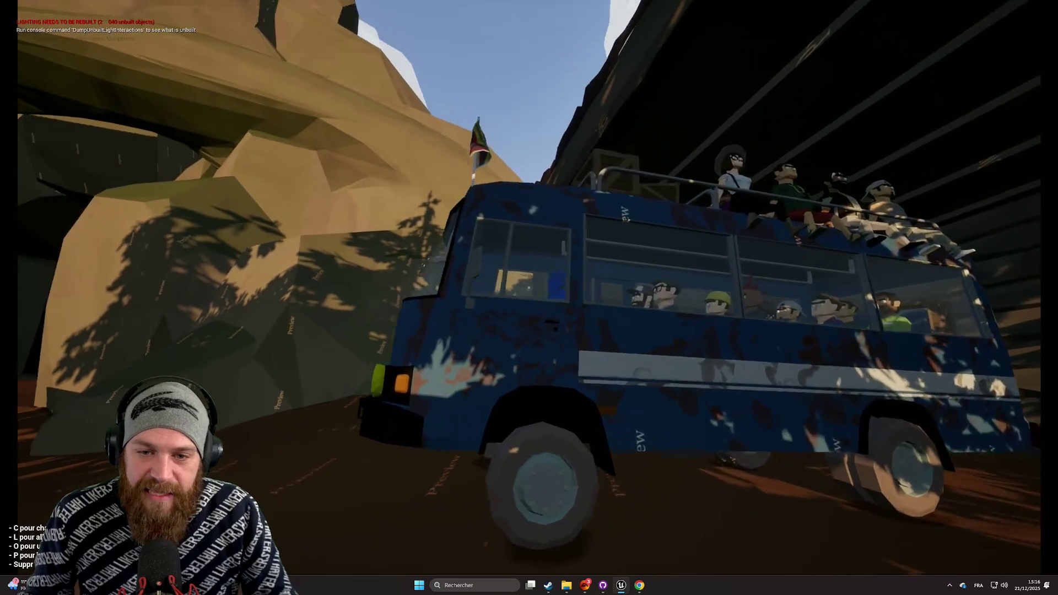
pyautogui.press('w')
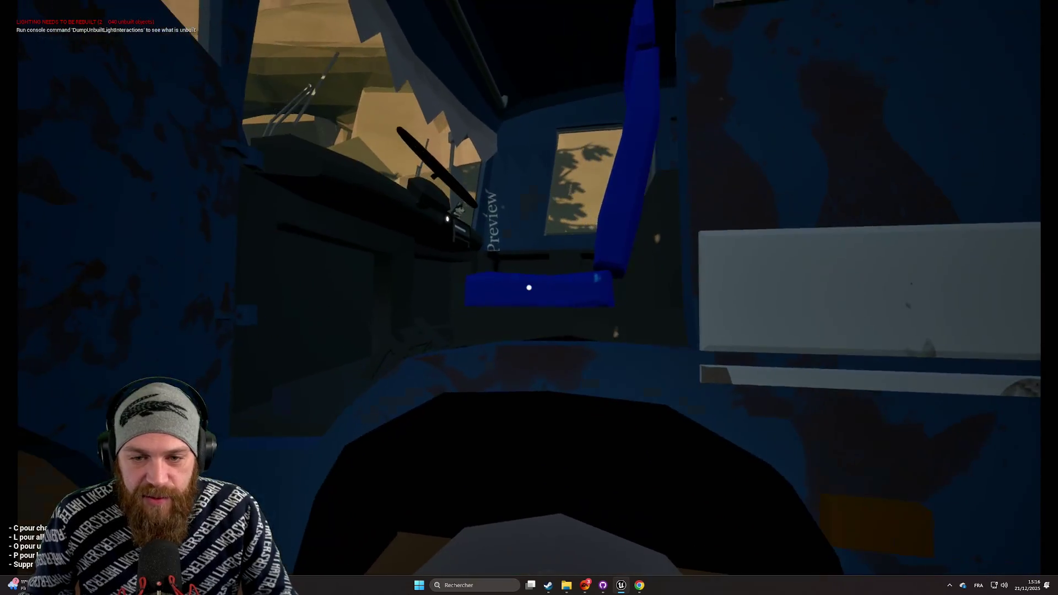
pyautogui.press('e')
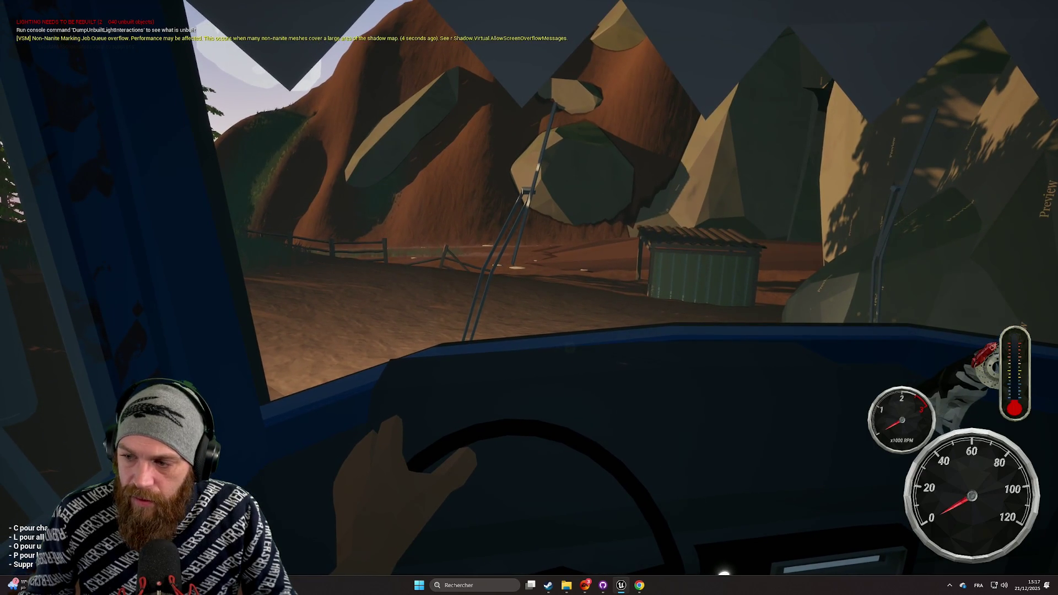
# - Drive the bus forward toward the shed and steer right onto the forest trail
pyautogui.press('w')
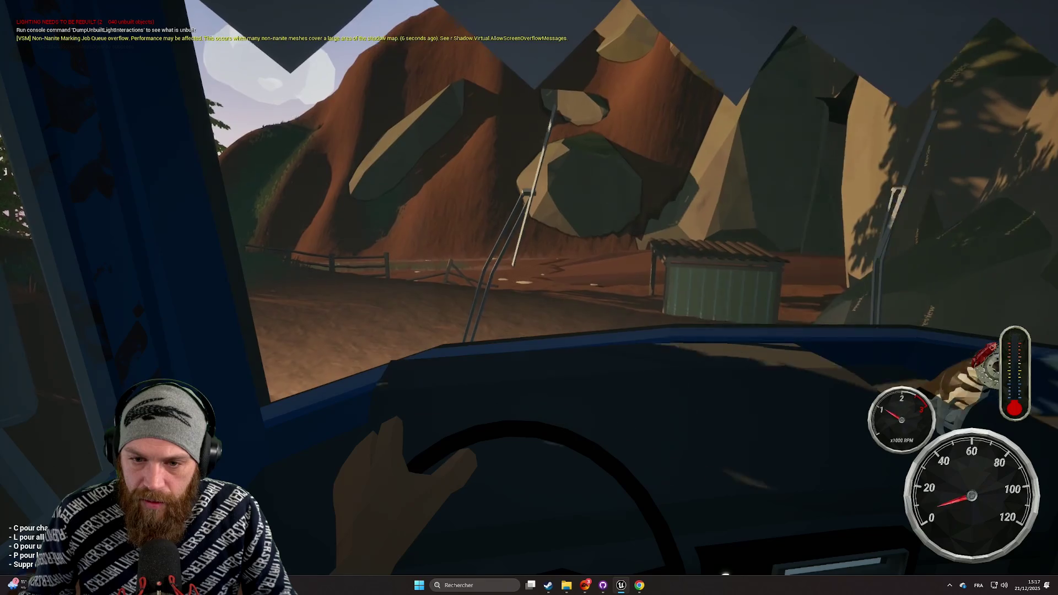
pyautogui.press('d')
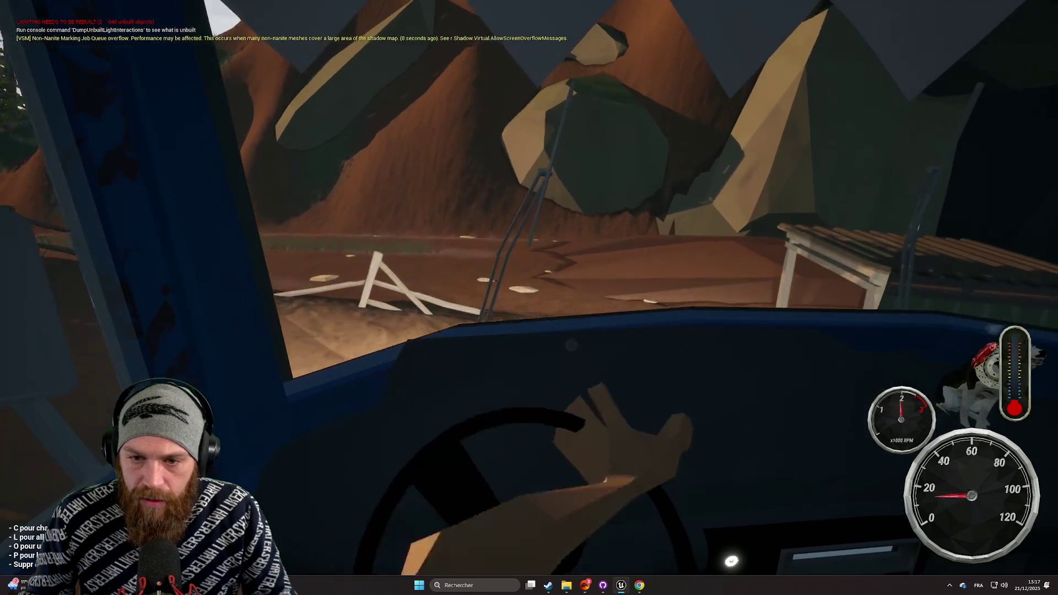
pyautogui.press('d')
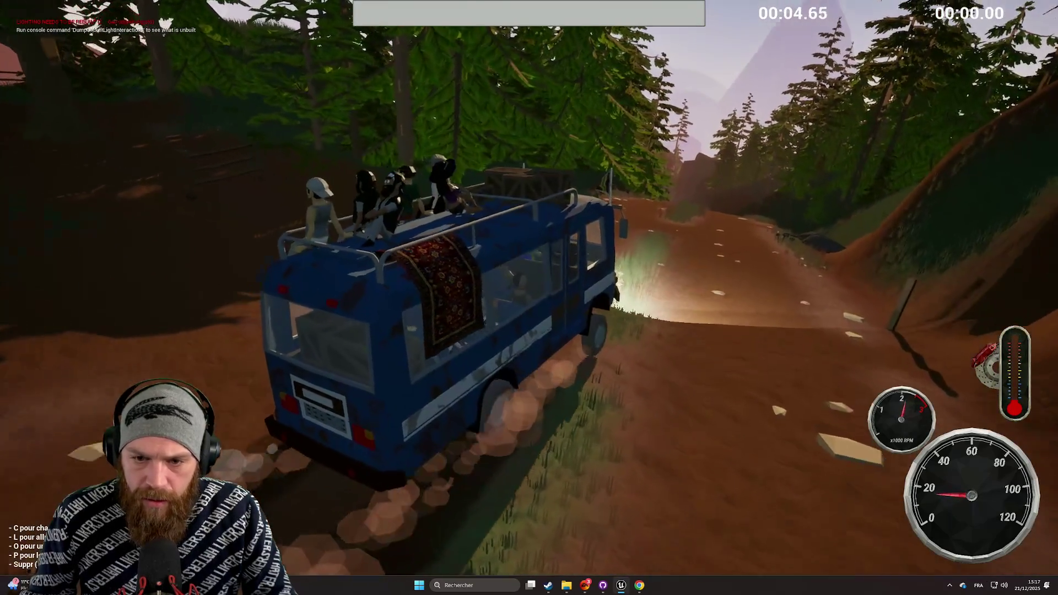
# - Drive up the forest trail, checking the dog-basket camera before returning to the chase view
pyautogui.press('d')
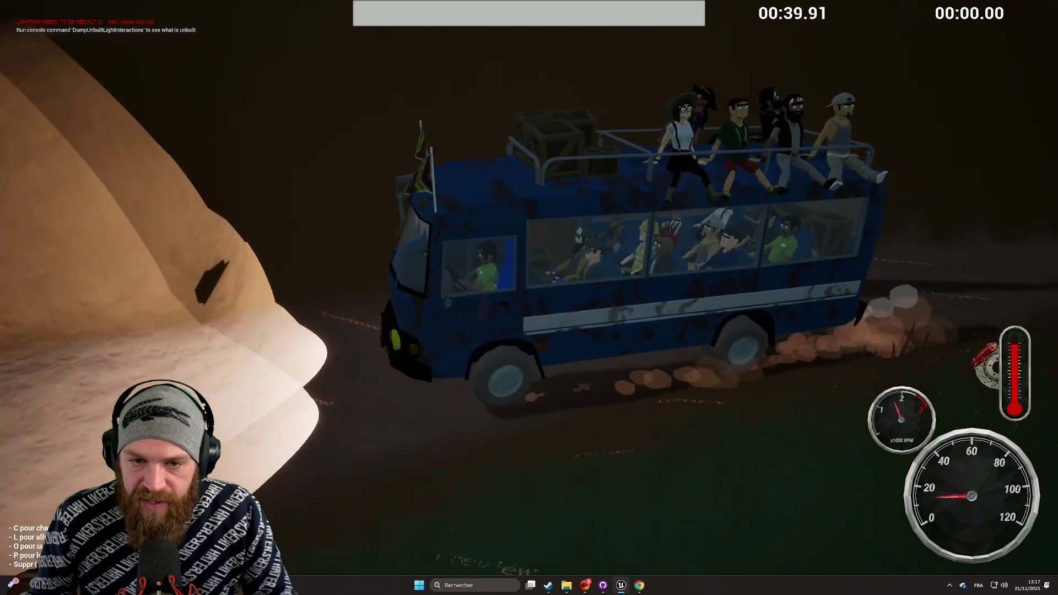
pyautogui.press('c')
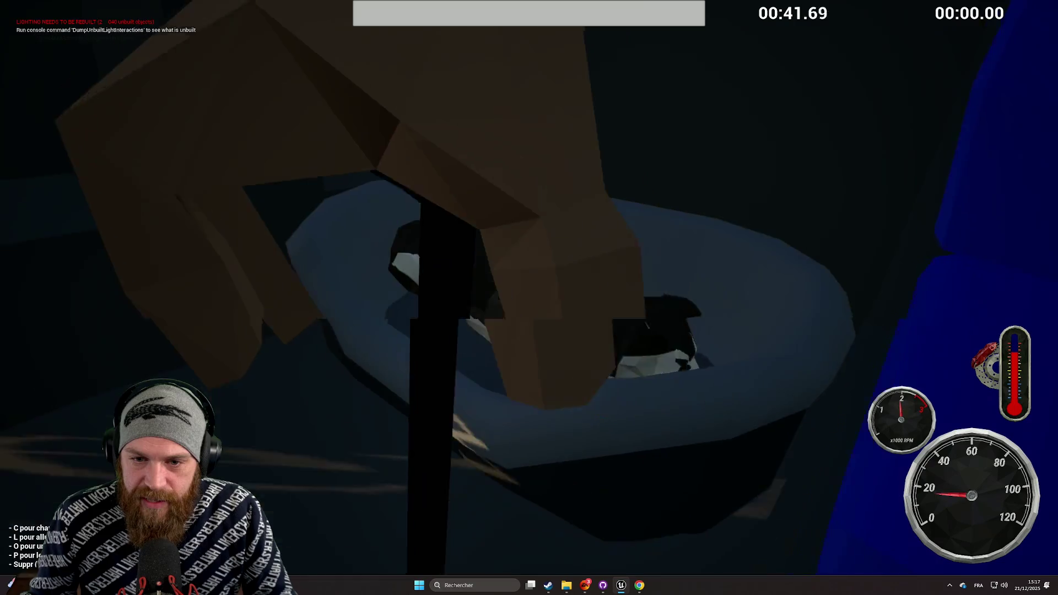
pyautogui.press('c')
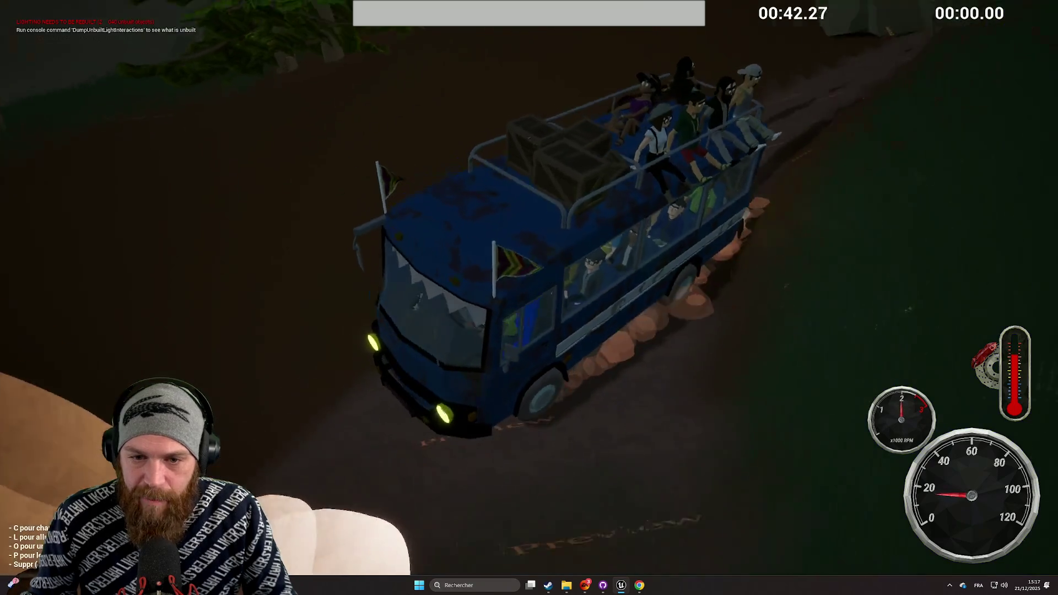
pyautogui.press('c')
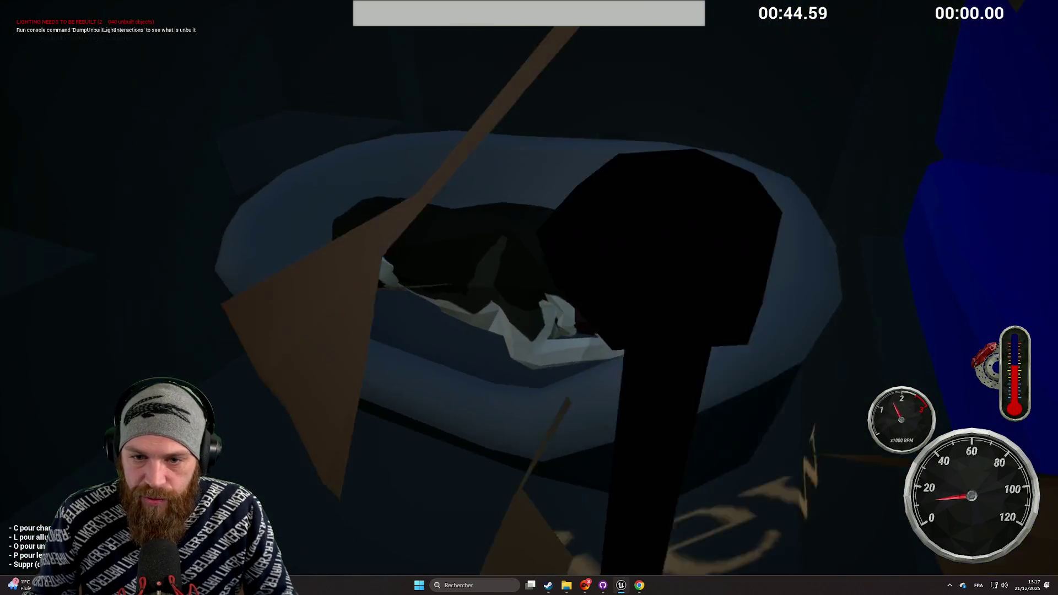
pyautogui.press('c')
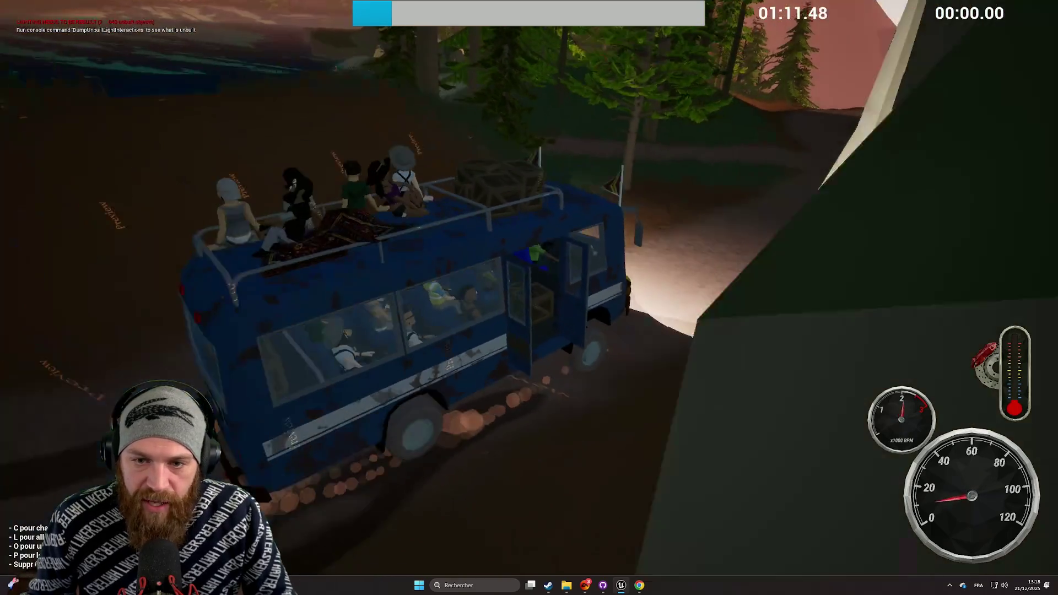
# - Drive from the cockpit view up to the cliff road, stop the playtest with Esc, and close the Message Log
pyautogui.press('c')
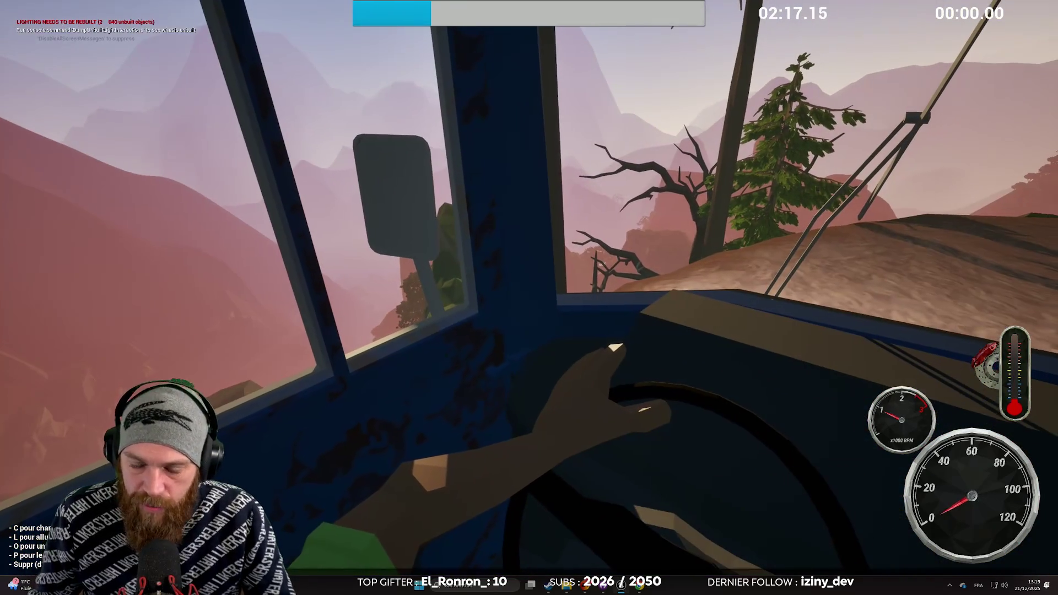
pyautogui.press('Escape')
pyautogui.click(900, 138)
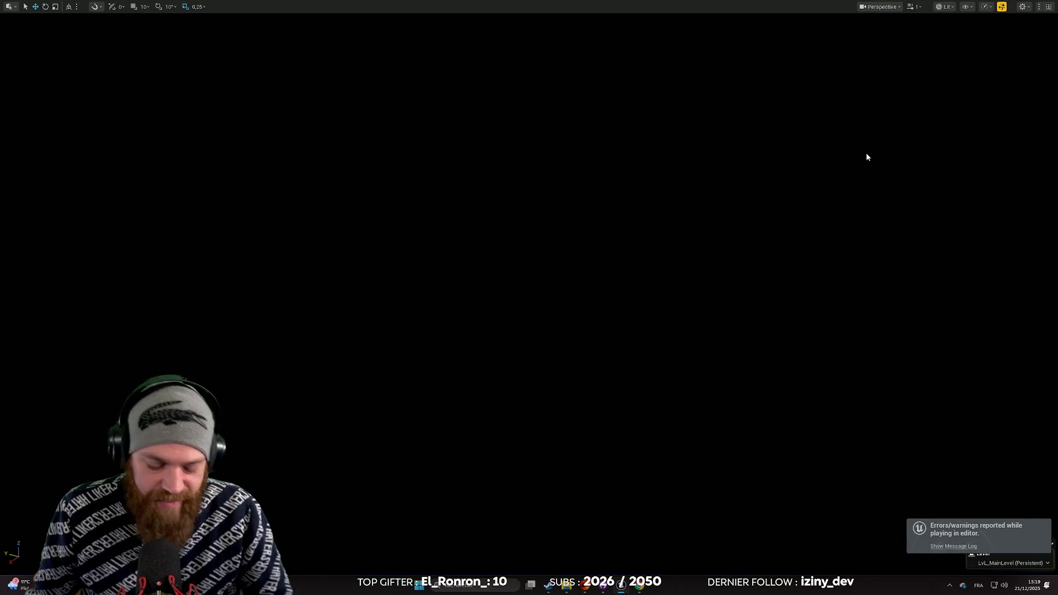
# - Restore the full editor layout and open the Lvl_MapOpti1v3 level from the Levels folder
pyautogui.press('F11')
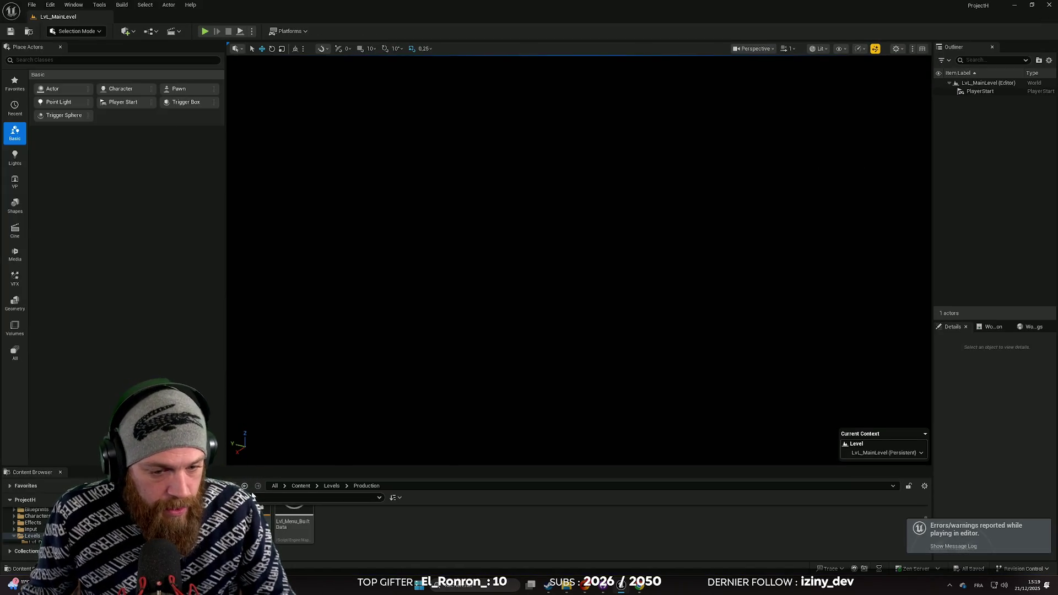
pyautogui.moveTo(230, 467); pyautogui.dragTo(199, 305)
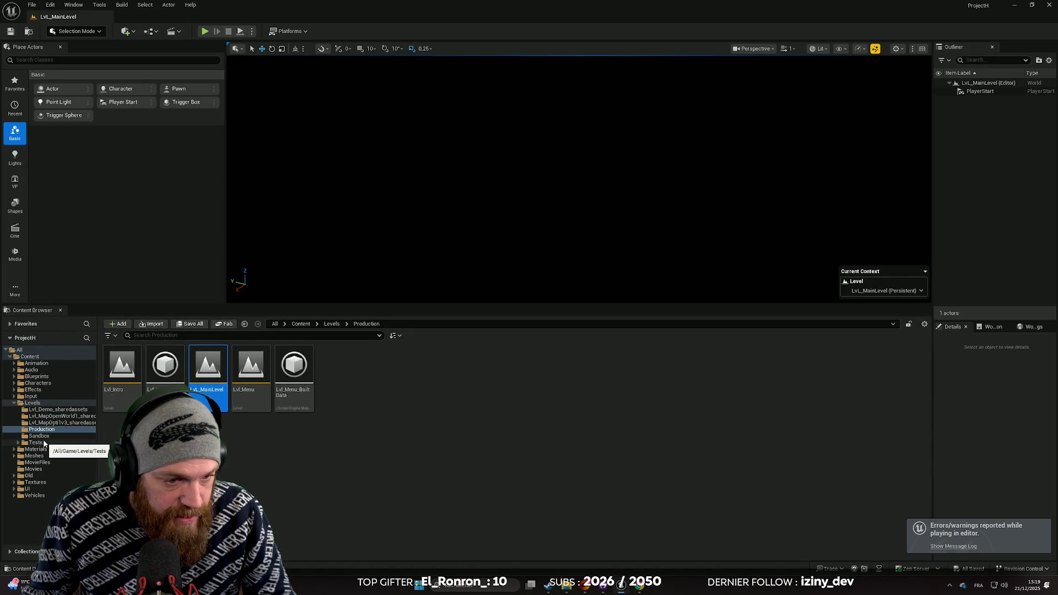
pyautogui.click(33, 403)
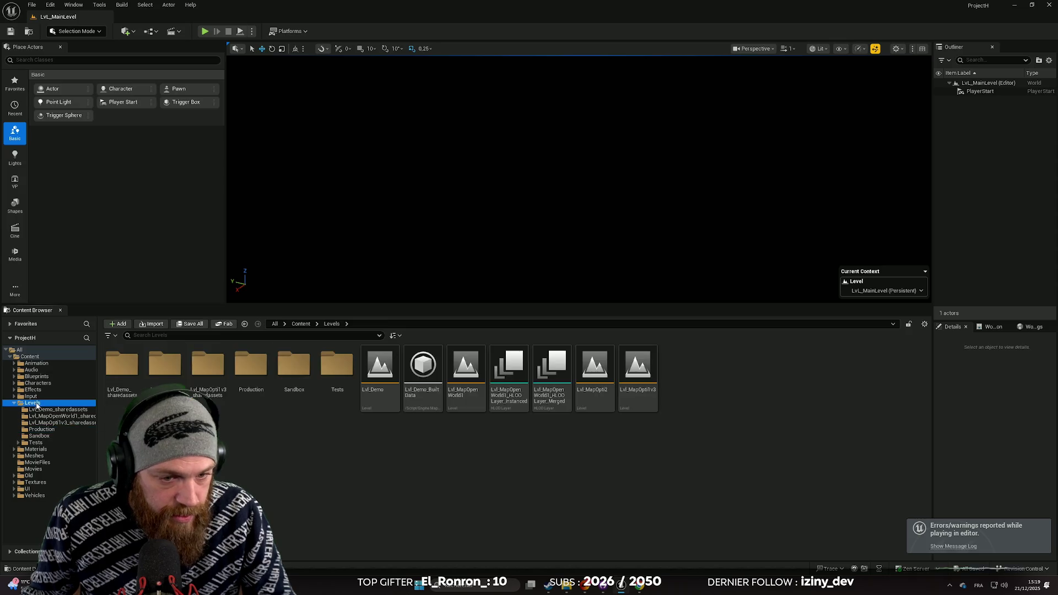
pyautogui.click(642, 377)
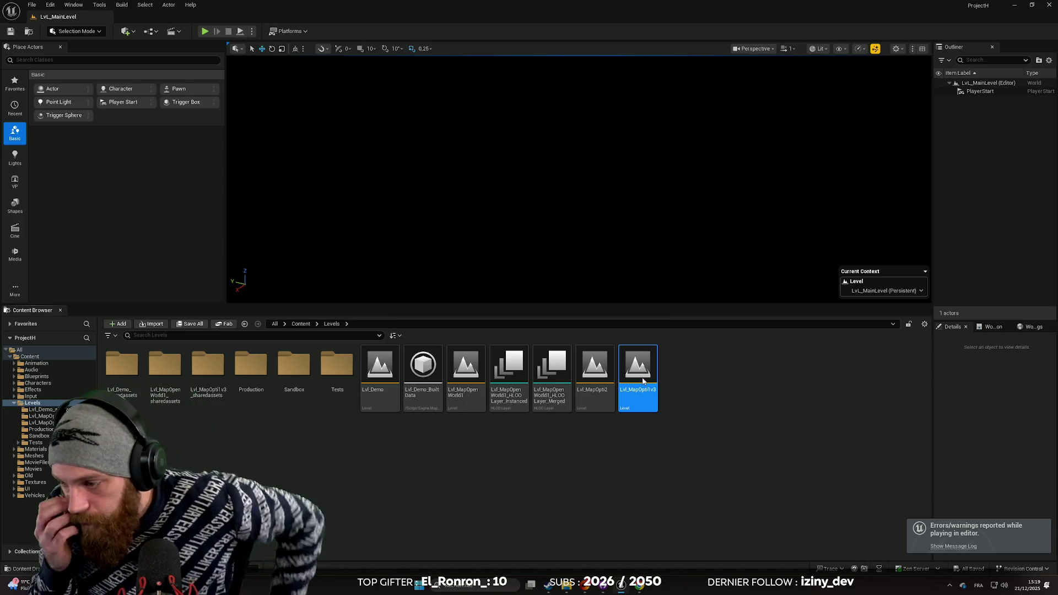
pyautogui.doubleClick(642, 379)
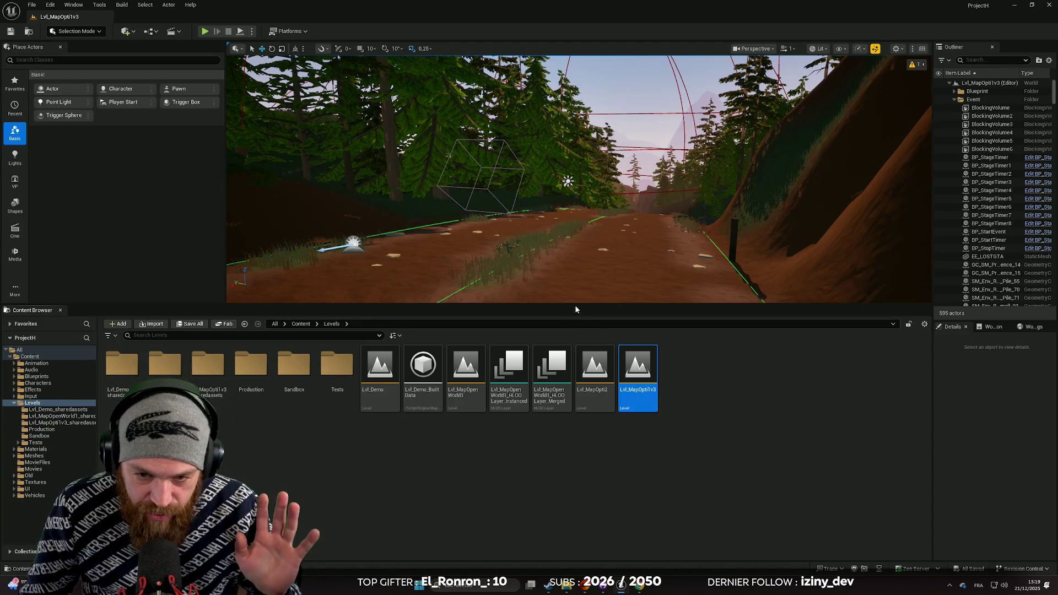
# - Enlarge the viewport and fly along the dirt path, past the cabin, into the bus interior
pyautogui.moveTo(574, 305); pyautogui.dragTo(574, 450)
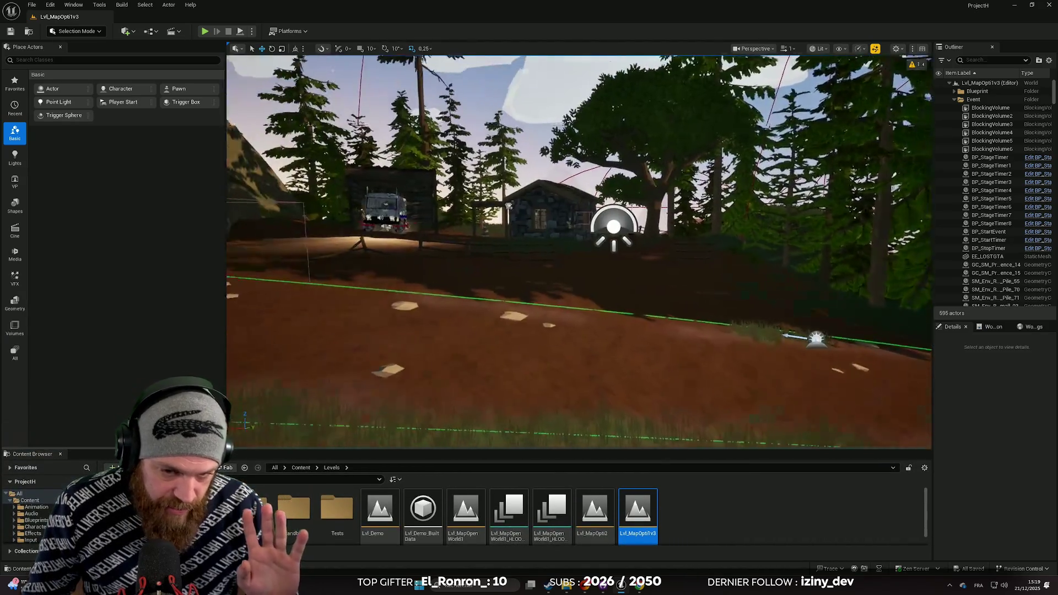
pyautogui.moveTo(526, 353)
pyautogui.mouseDown()
pyautogui.moveTo(531, 370)
pyautogui.moveTo(534, 315)
pyautogui.mouseUp()
pyautogui.moveTo(645, 262)
pyautogui.mouseDown()
pyautogui.moveTo(720, 284)
pyautogui.moveTo(634, 265)
pyautogui.moveTo(634, 243)
pyautogui.moveTo(573, 414)
pyautogui.moveTo(574, 320)
pyautogui.moveTo(607, 320)
pyautogui.mouseUp()
pyautogui.scroll(-1, 601, 320)
pyautogui.moveTo(633, 229)
pyautogui.mouseDown()
pyautogui.moveTo(617, 244)
pyautogui.moveTo(356, 208)
pyautogui.moveTo(353, 240)
pyautogui.moveTo(331, 240)
pyautogui.moveTo(375, 261)
pyautogui.moveTo(419, 251)
pyautogui.moveTo(683, 444)
pyautogui.moveTo(639, 411)
pyautogui.moveTo(640, 369)
pyautogui.mouseUp()
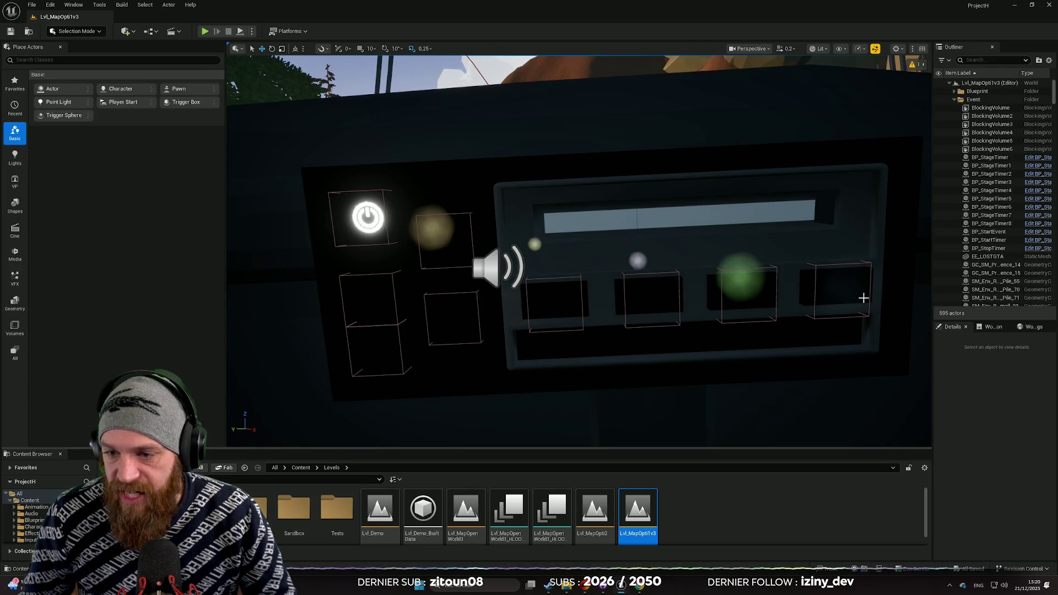
# - Pull back from the radio to the dashboard, fly out of the bus, and start a playtest
pyautogui.moveTo(617, 371)
pyautogui.mouseDown()
pyautogui.moveTo(595, 430)
pyautogui.moveTo(573, 438)
pyautogui.moveTo(596, 433)
pyautogui.moveTo(559, 367)
pyautogui.moveTo(600, 356)
pyautogui.moveTo(603, 369)
pyautogui.moveTo(587, 372)
pyautogui.moveTo(598, 361)
pyautogui.mouseUp()
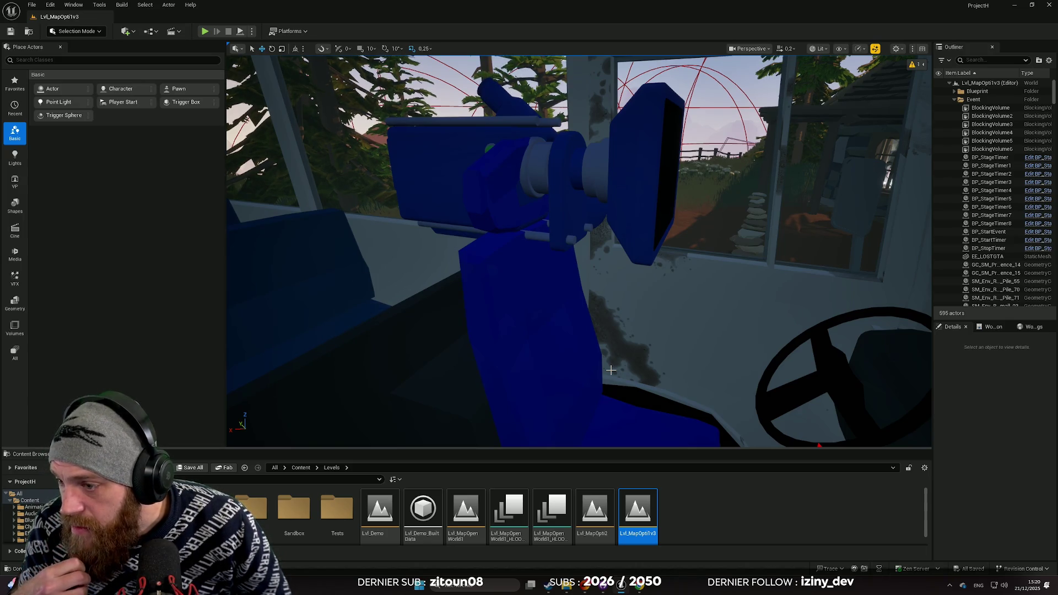
pyautogui.moveTo(611, 370); pyautogui.dragTo(554, 348)
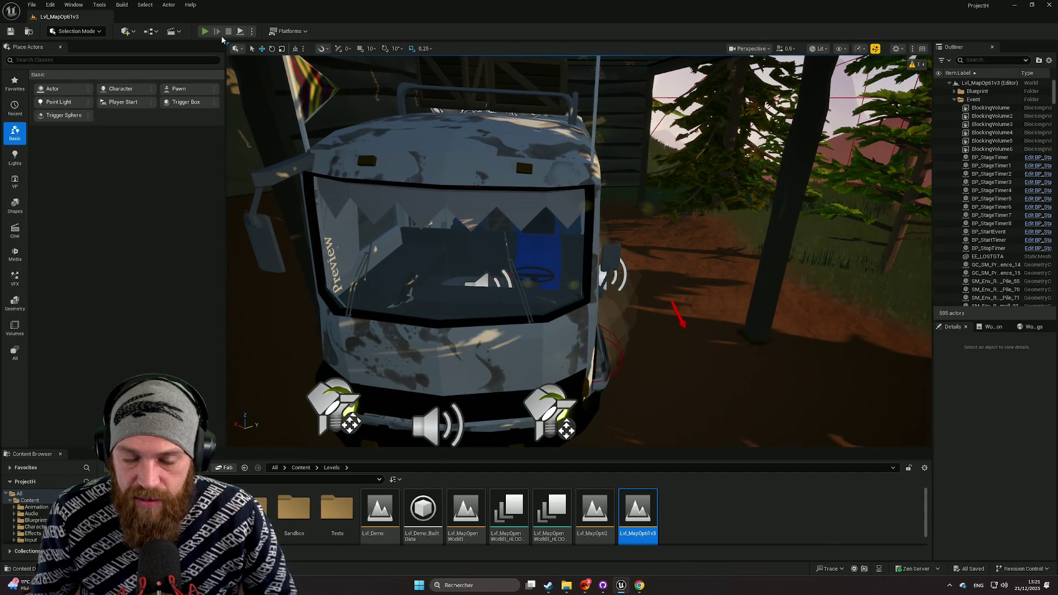
pyautogui.click(204, 30)
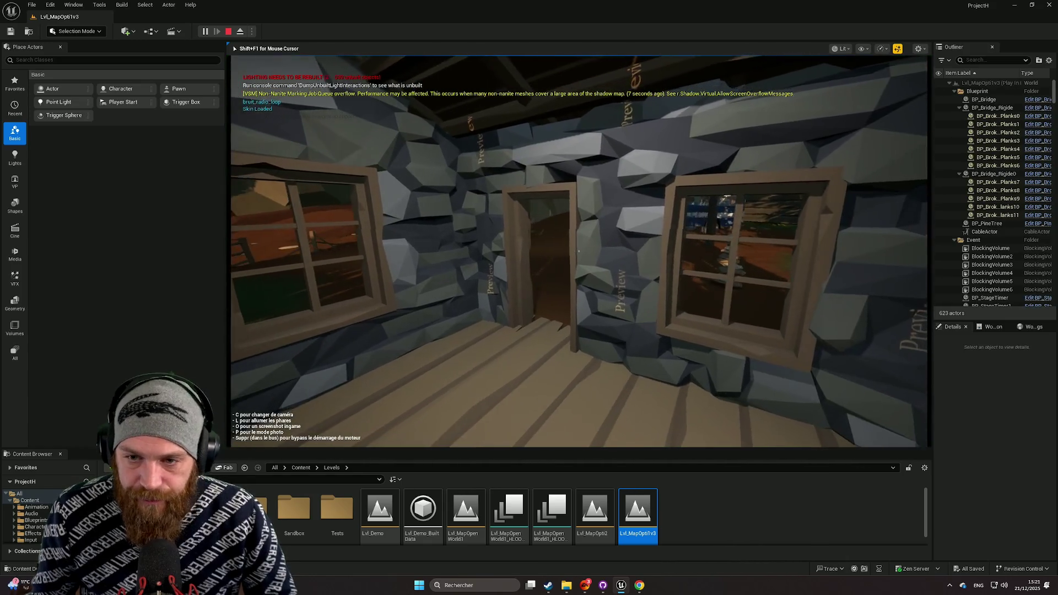
# - Walk from the stone house to the bus and get into the driver's seat
pyautogui.press('w')
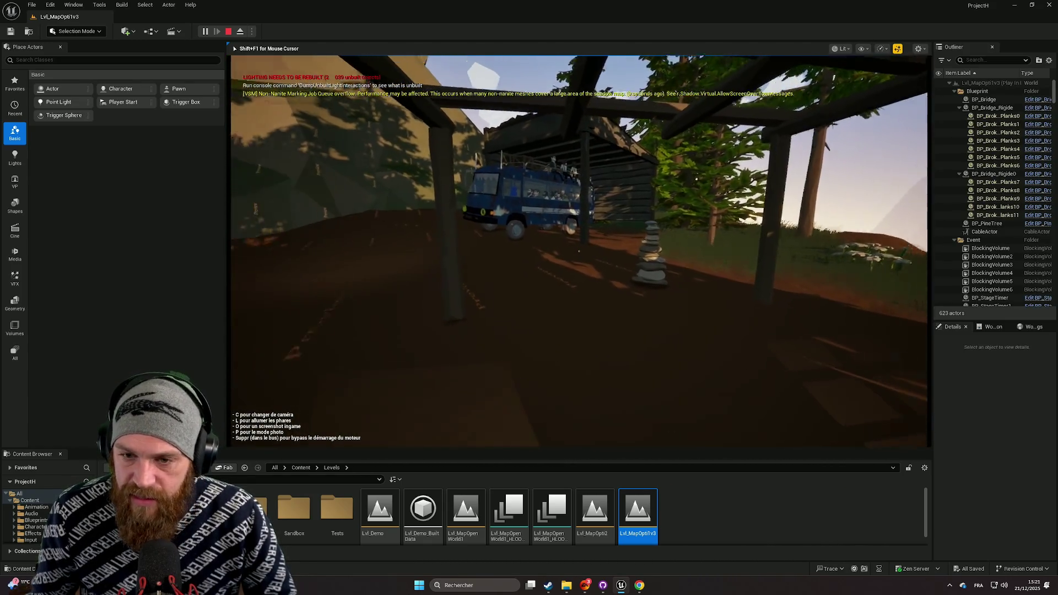
pyautogui.press('w')
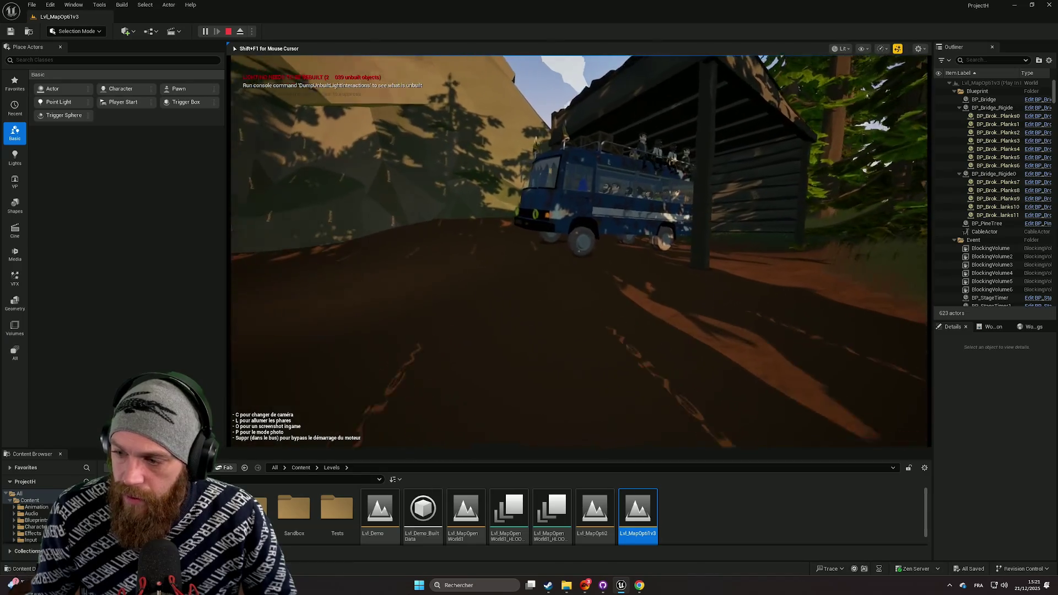
pyautogui.press('w')
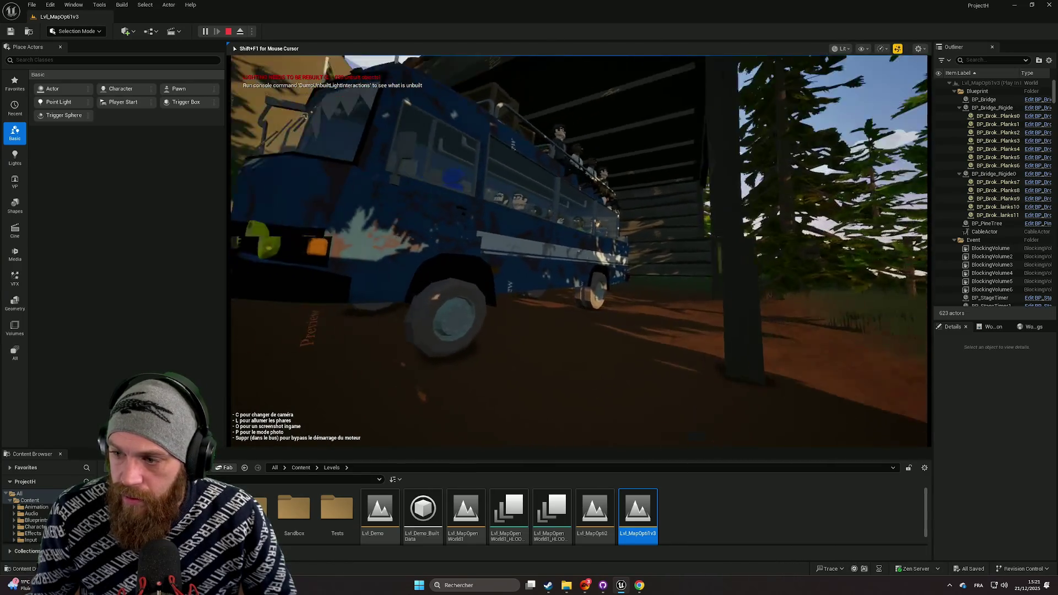
pyautogui.press('w')
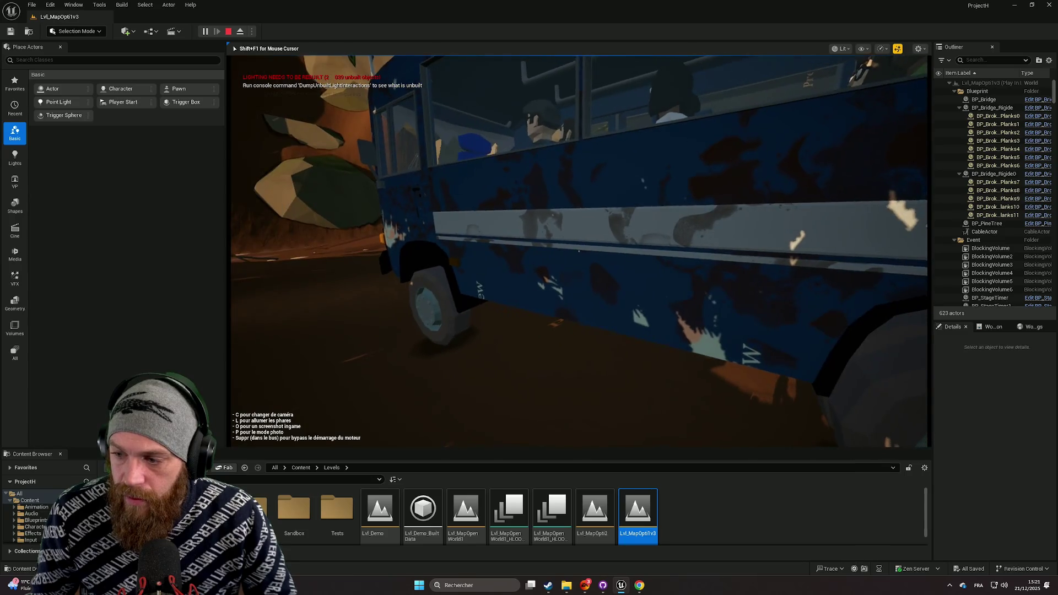
pyautogui.press('w')
pyautogui.press('e')
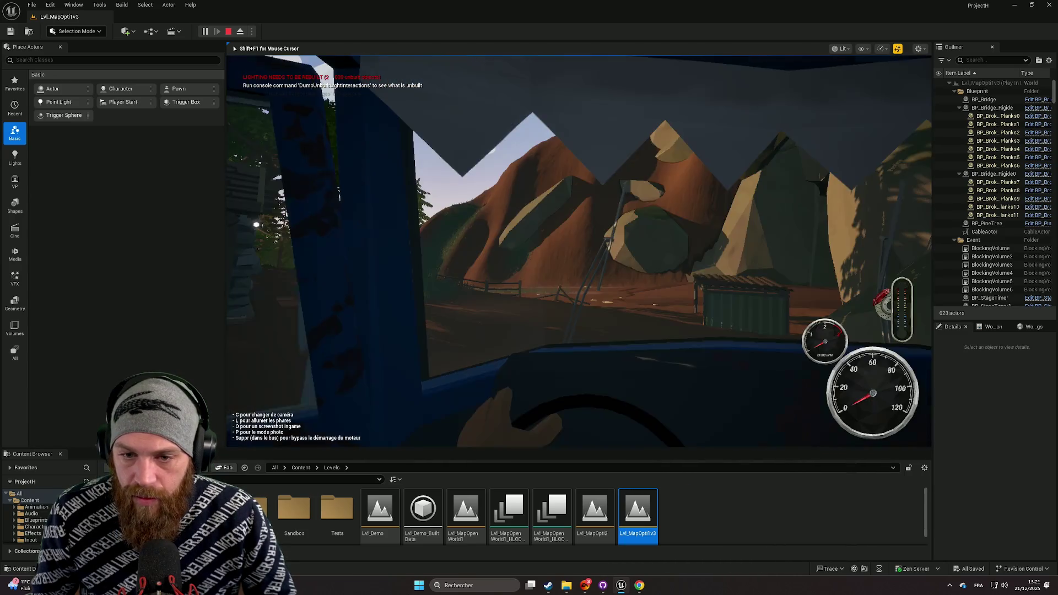
# - Cycle from the interior view to the exterior chase camera and make the game fullscreen
pyautogui.press('c')
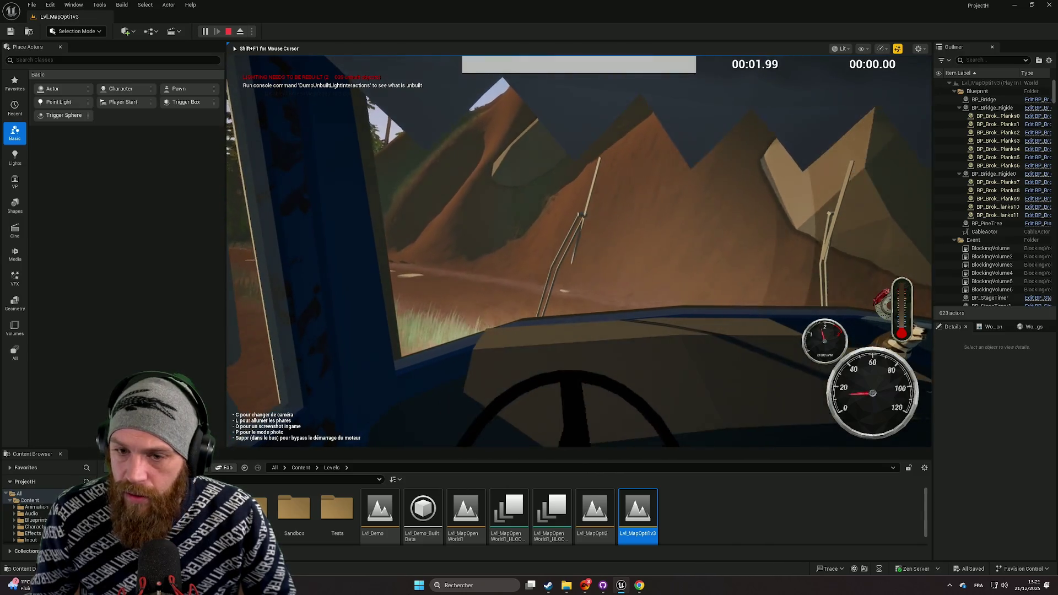
pyautogui.press('c')
pyautogui.press('c')
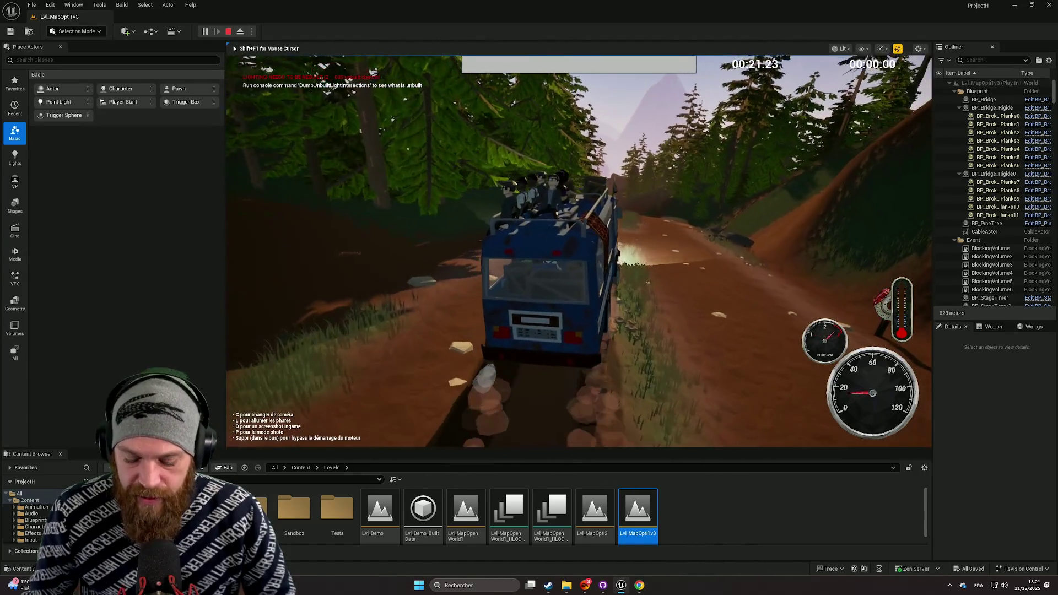
pyautogui.press('F11')
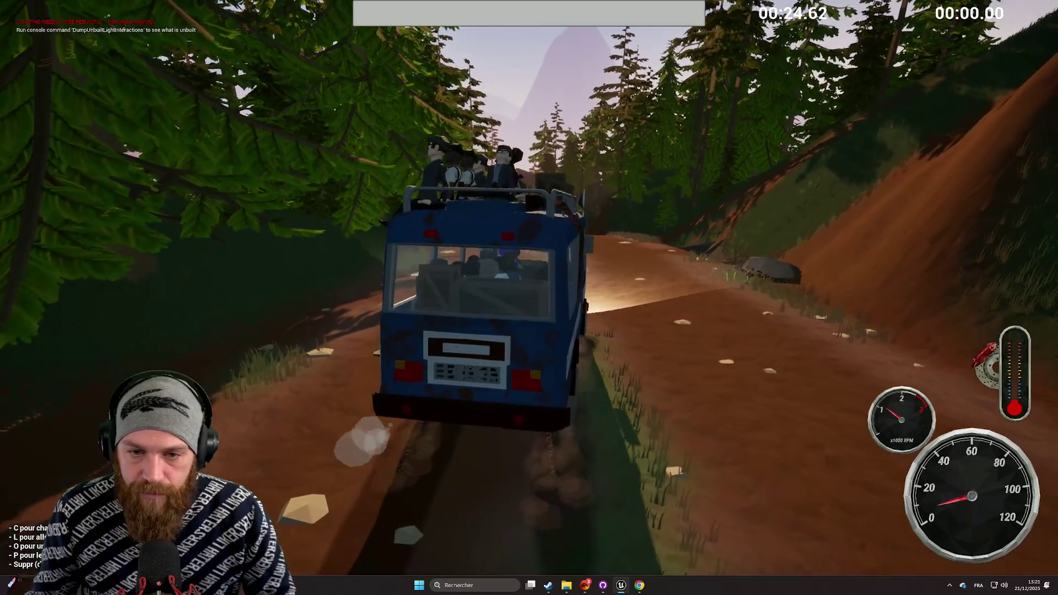
# - Cycle through the close chase, driver's cockpit and back to the chase camera
pyautogui.press('c')
pyautogui.press('c')
pyautogui.press('c')
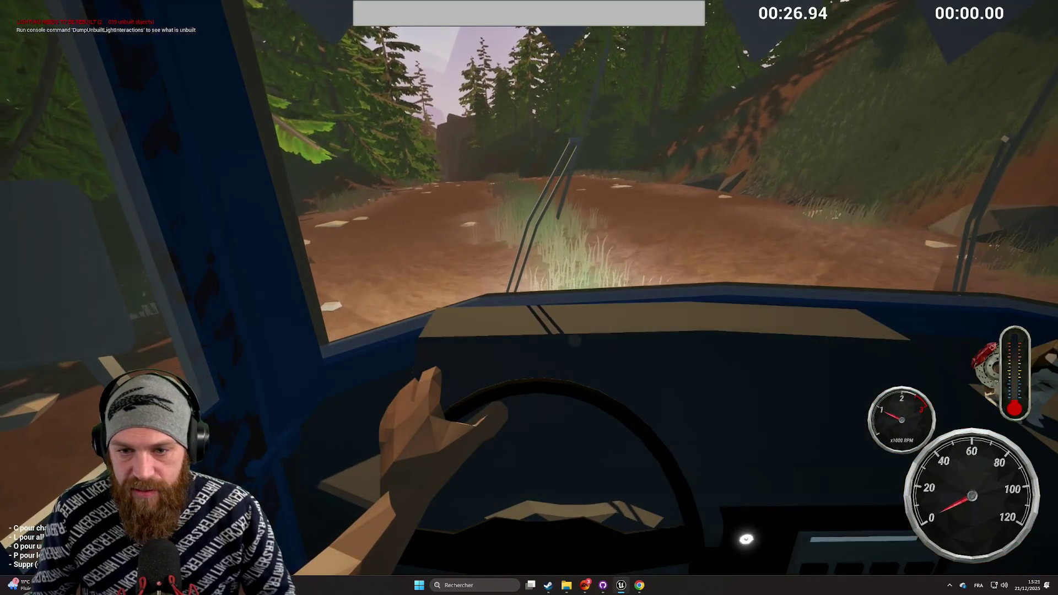
pyautogui.press('c')
pyautogui.press('c')
pyautogui.press('c')
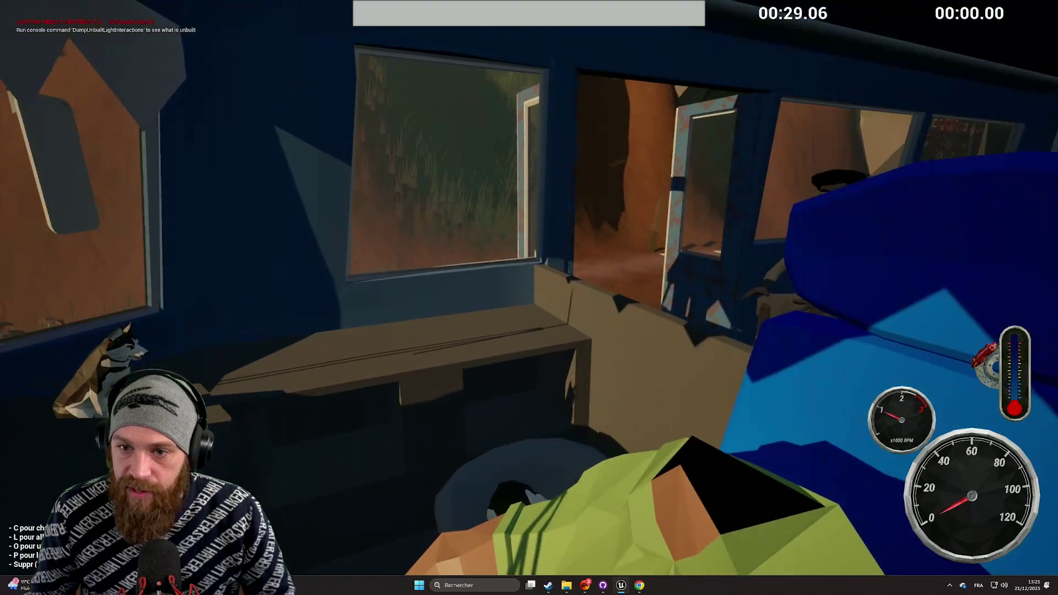
pyautogui.press('c')
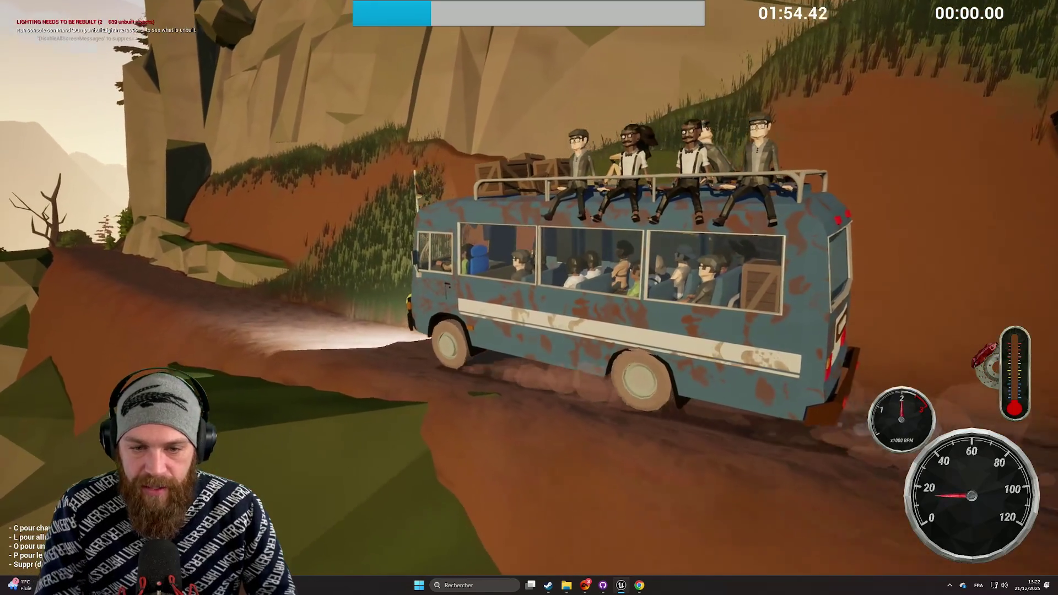
# - Use photo mode on the cliff trail, then stop the playtest and close the message log
pyautogui.press('p')
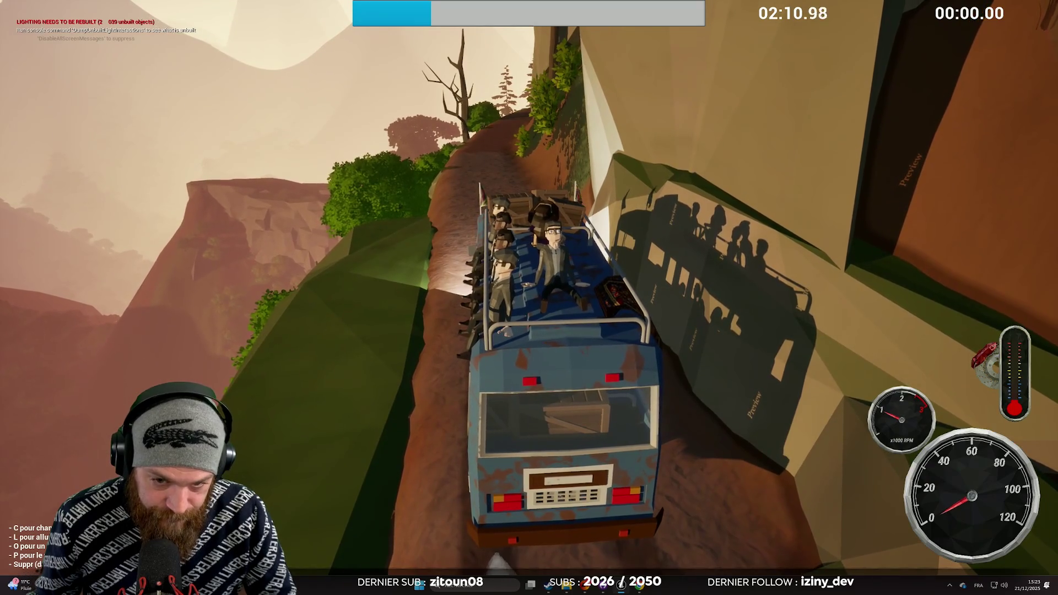
pyautogui.press('Escape')
pyautogui.click(900, 139)
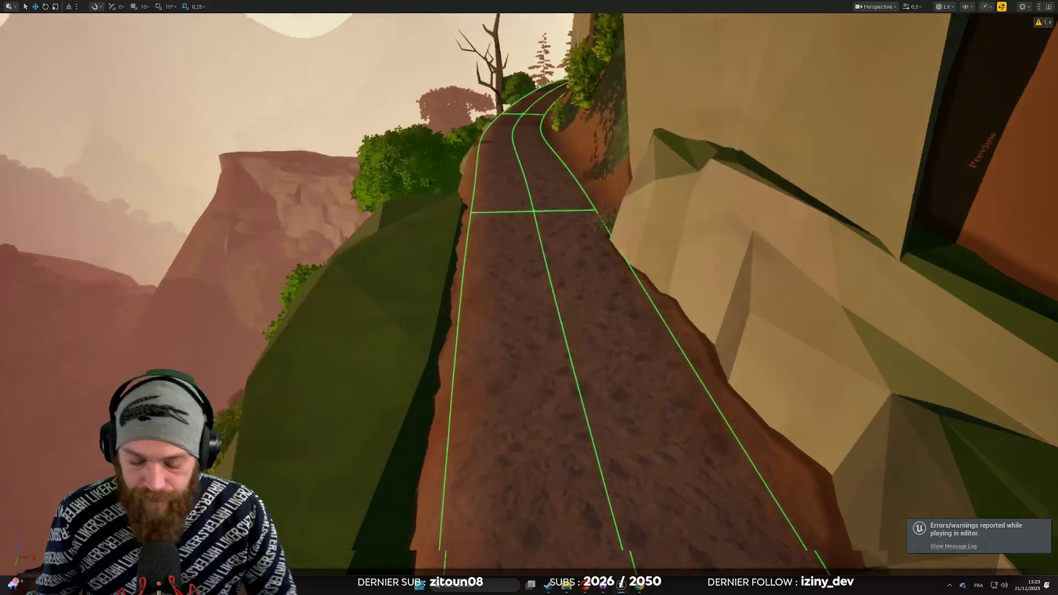
# - Restore the editor layout and fly from the cliff through the forest to view the lake and mountain
pyautogui.press('F11')
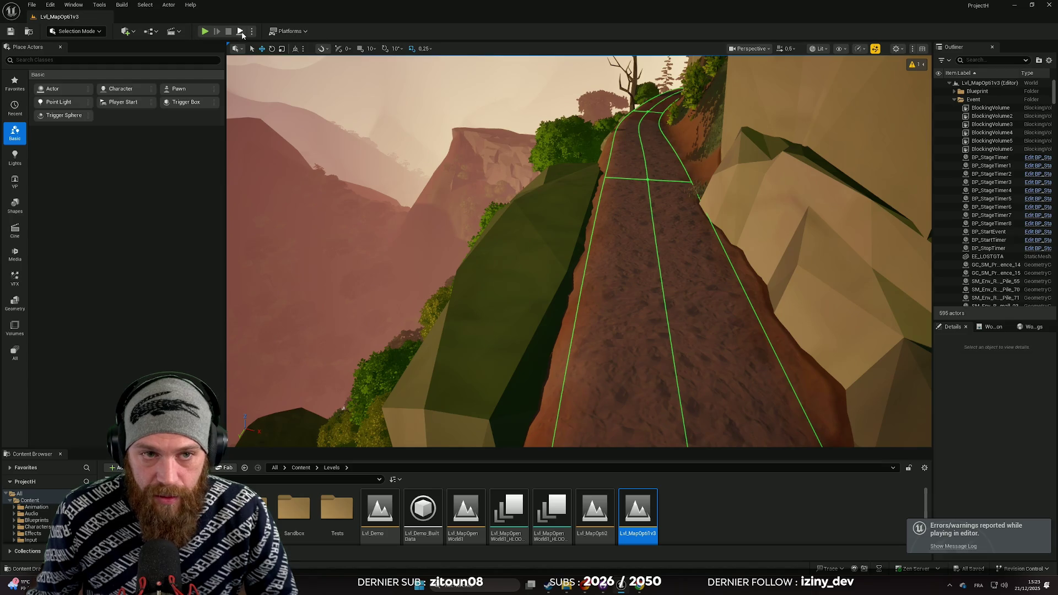
pyautogui.scroll(3, 579, 251)
pyautogui.press('w')
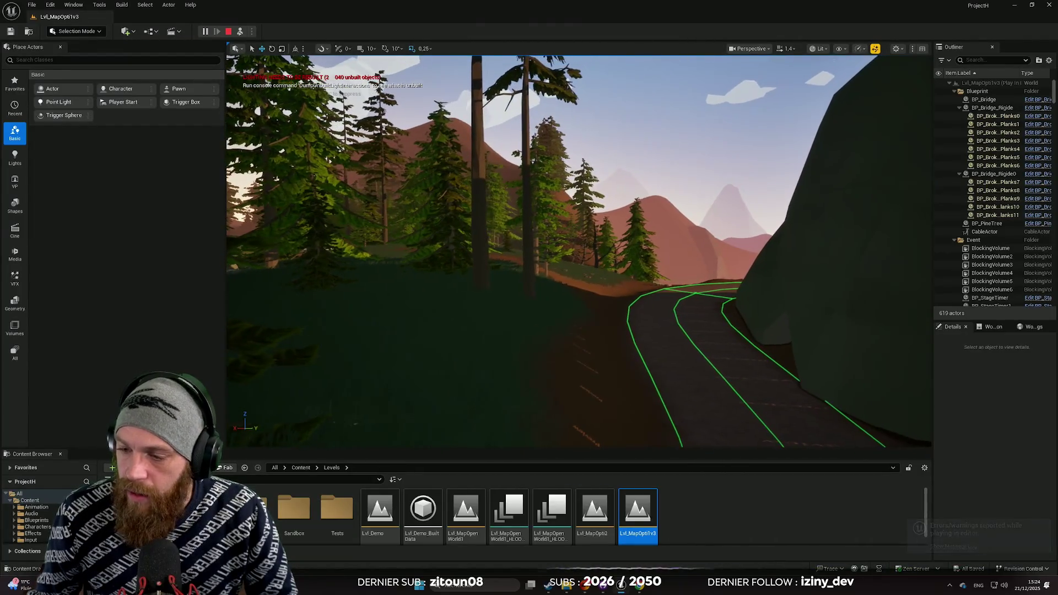
pyautogui.press('w')
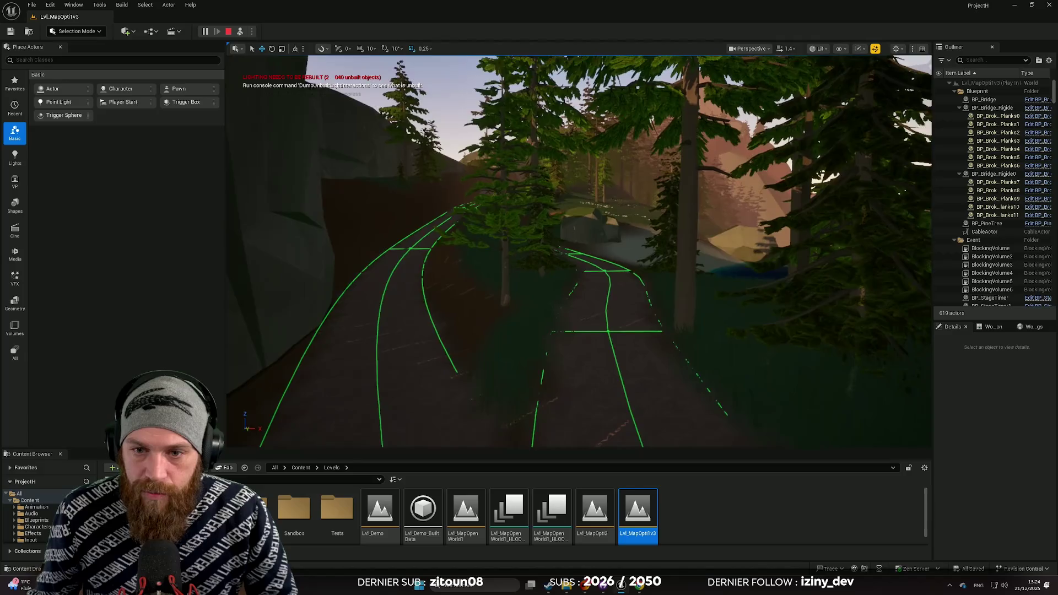
pyautogui.press('w')
pyautogui.scroll(-1, 578, 251)
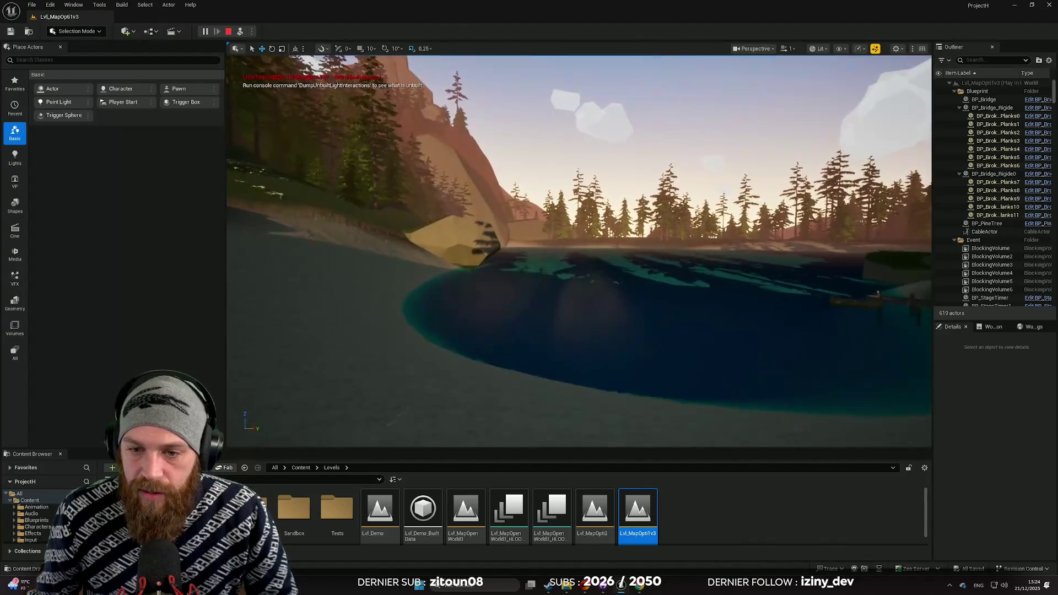
pyautogui.press('w')
pyautogui.press('w')
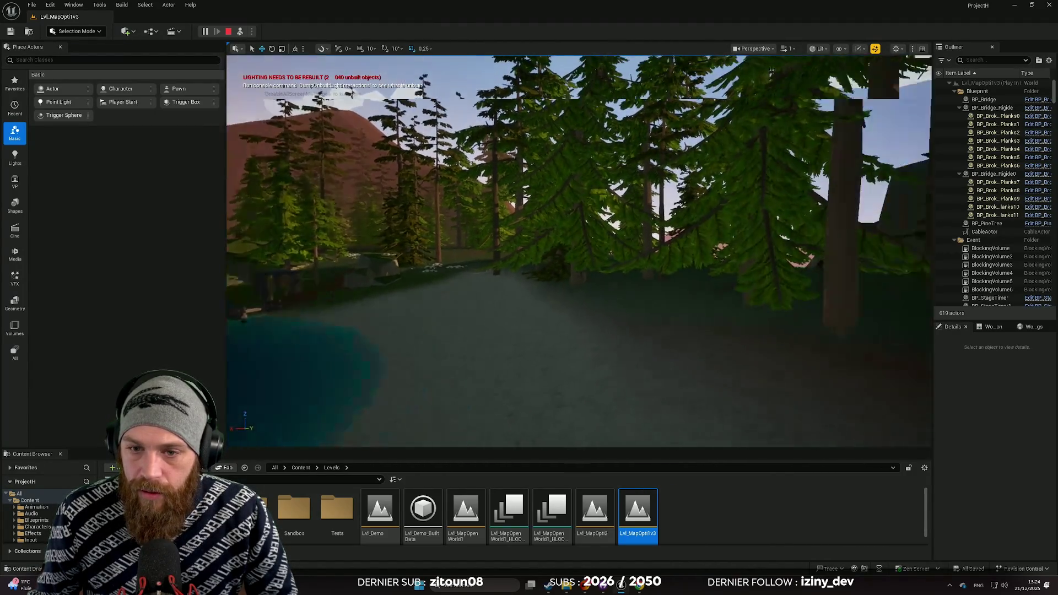
pyautogui.scroll(1, 579, 251)
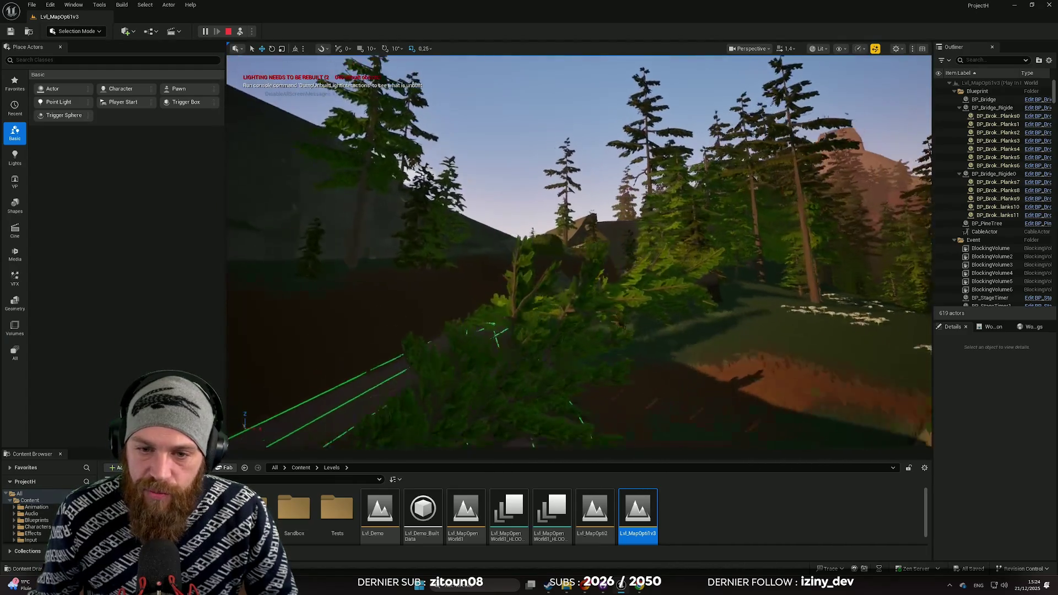
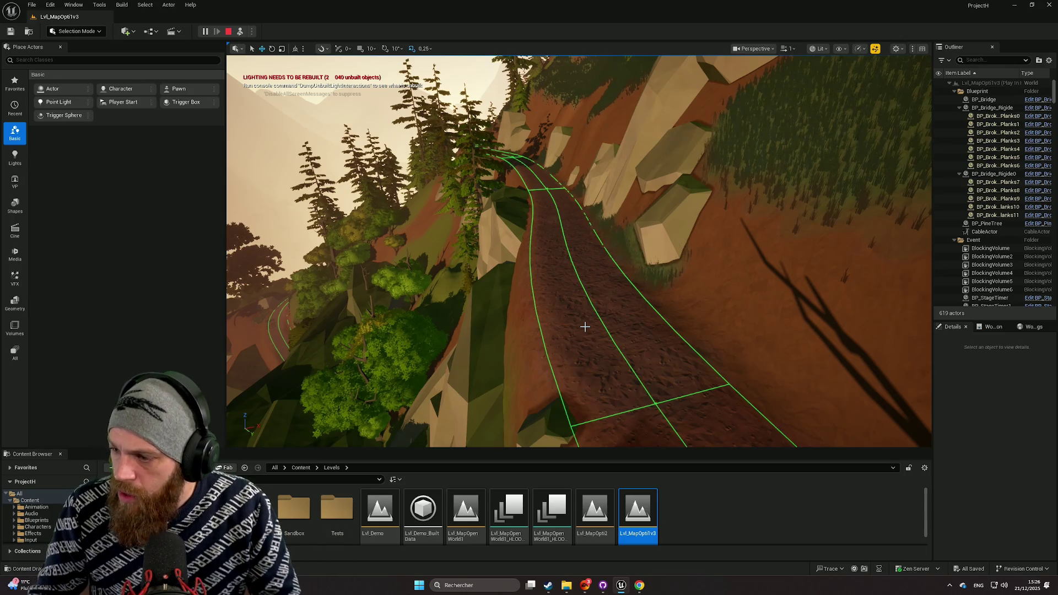
# - Fly into the blue bus to see the dog bed and duck figure, then the dashboard
pyautogui.scroll(2, 585, 327)
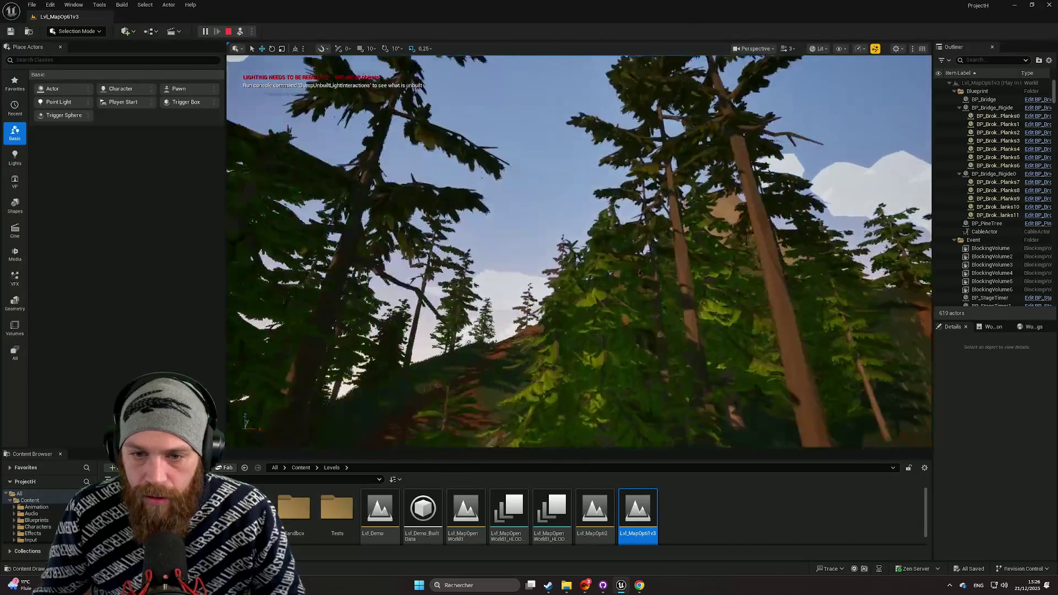
pyautogui.scroll(-2, 579, 251)
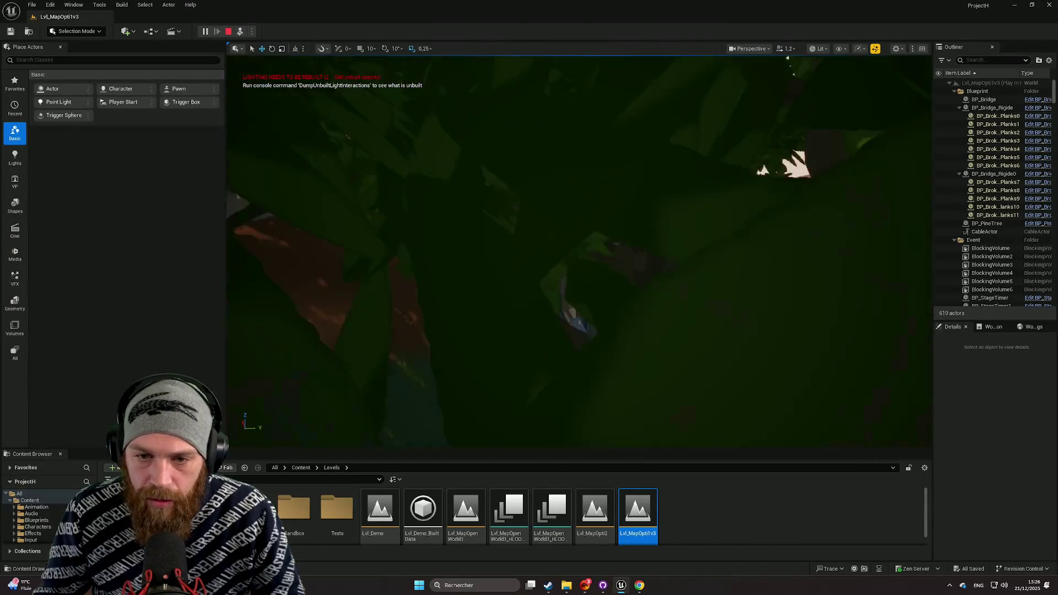
pyautogui.scroll(-2, 579, 251)
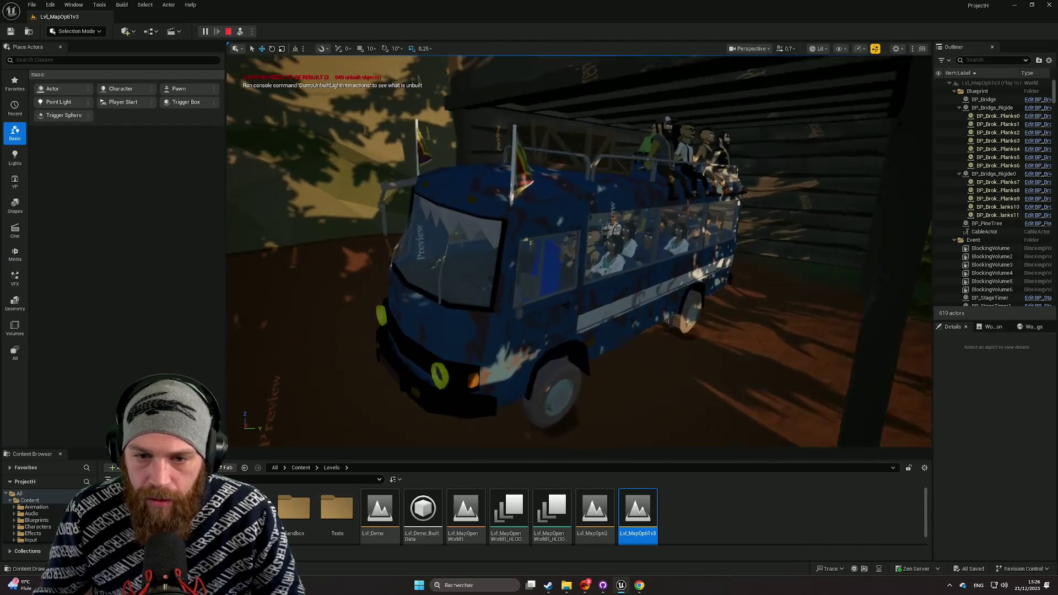
pyautogui.scroll(-2, 579, 251)
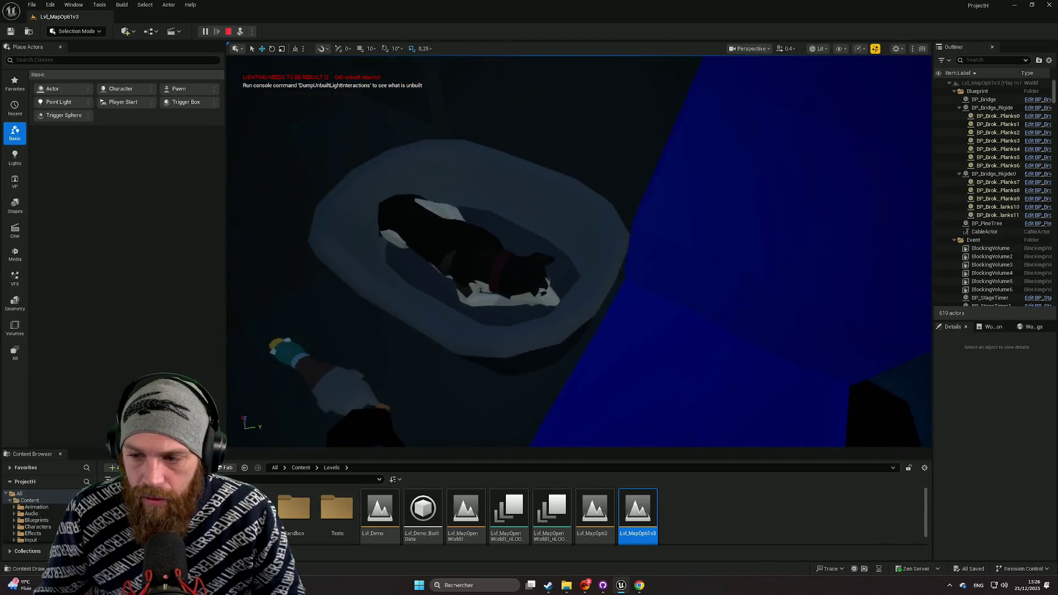
pyautogui.press('w')
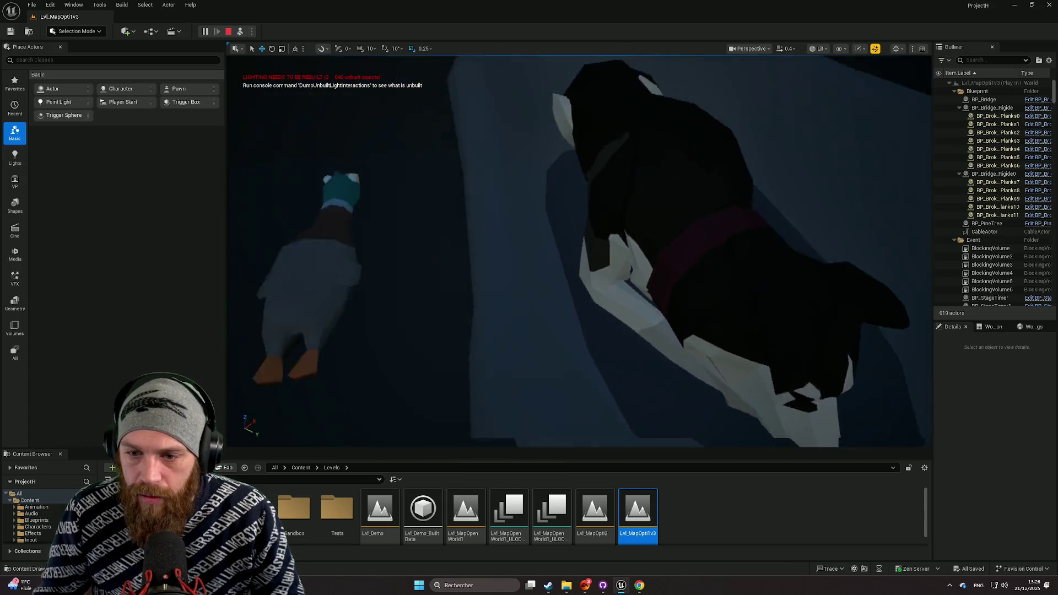
pyautogui.press('s')
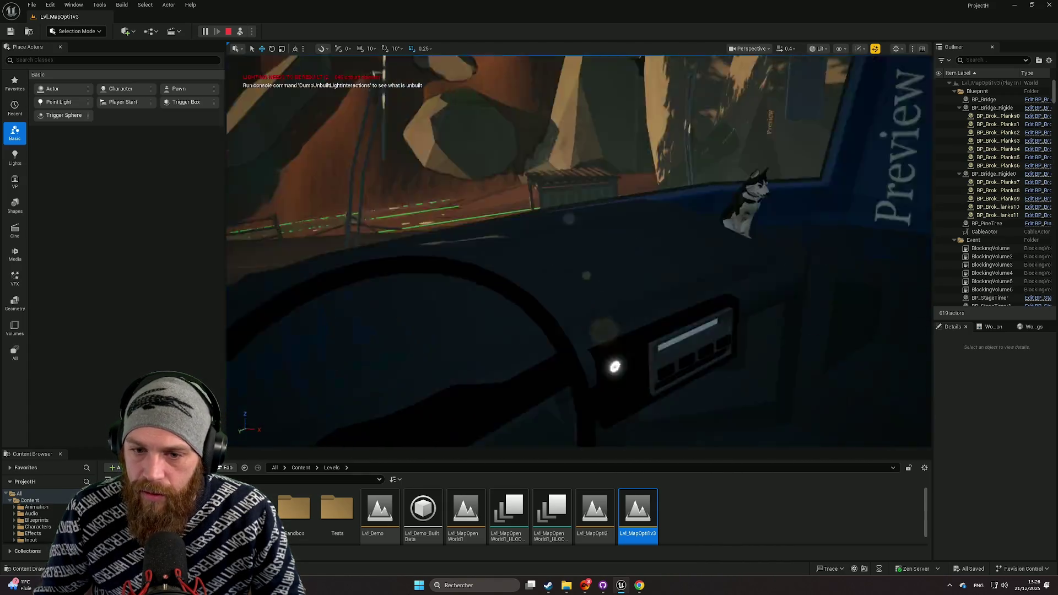
pyautogui.moveTo(579, 251); pyautogui.dragTo(634, 304)
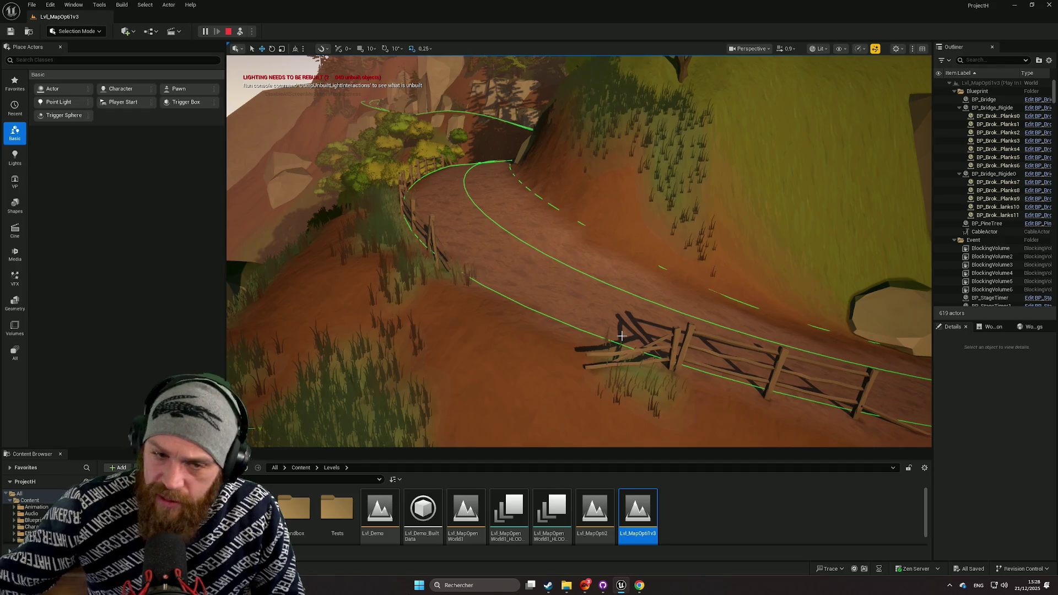
# - Turn the view from the fence toward the trail and raise camera speed
pyautogui.click(605, 321)
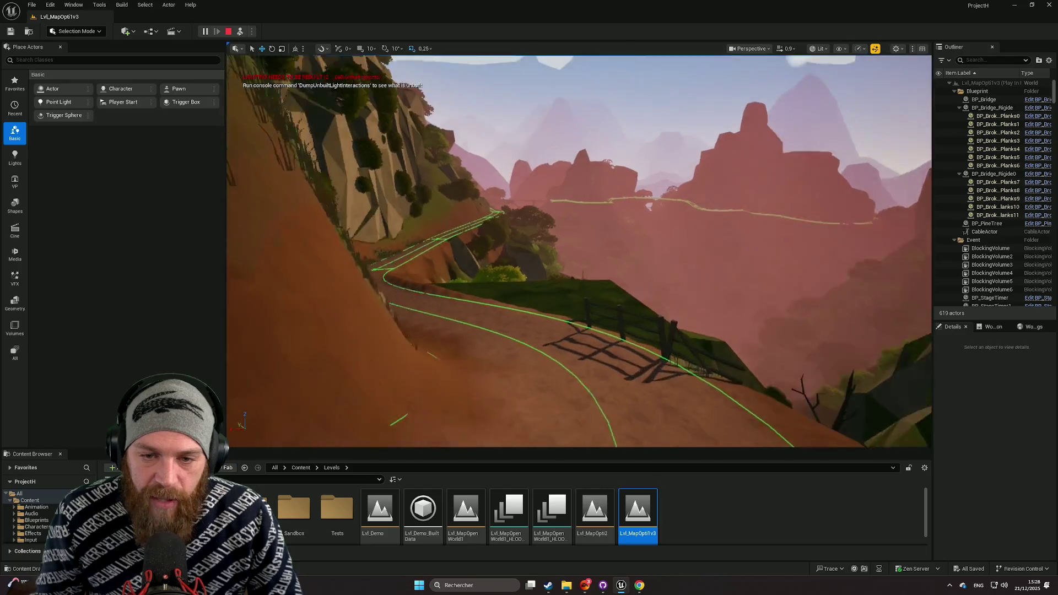
pyautogui.scroll(2, 579, 252)
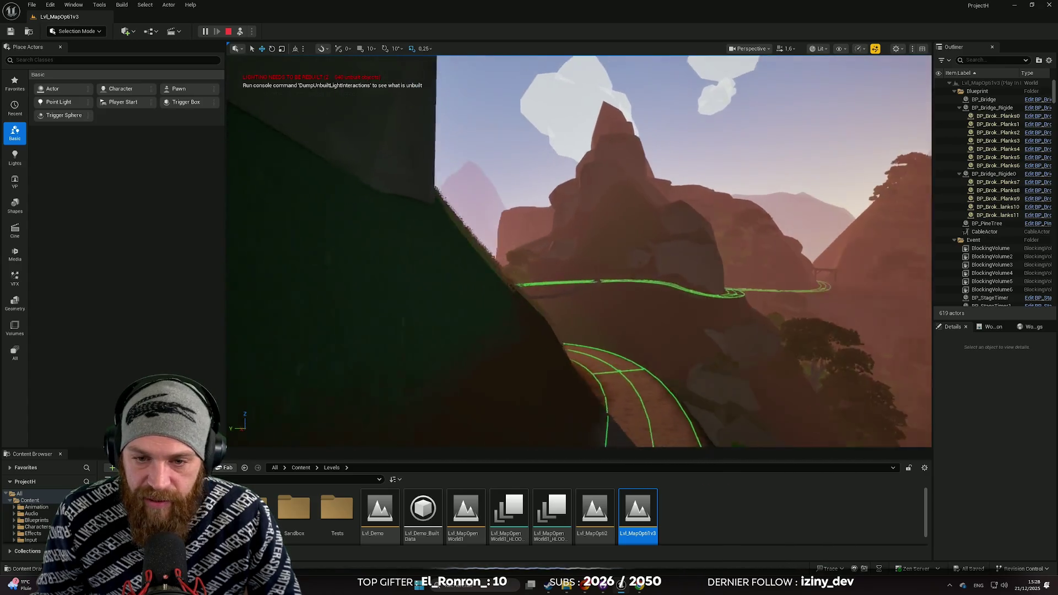
# - Tune camera speed and fly forward along the green track toward the cliff
pyautogui.scroll(3, 578, 250)
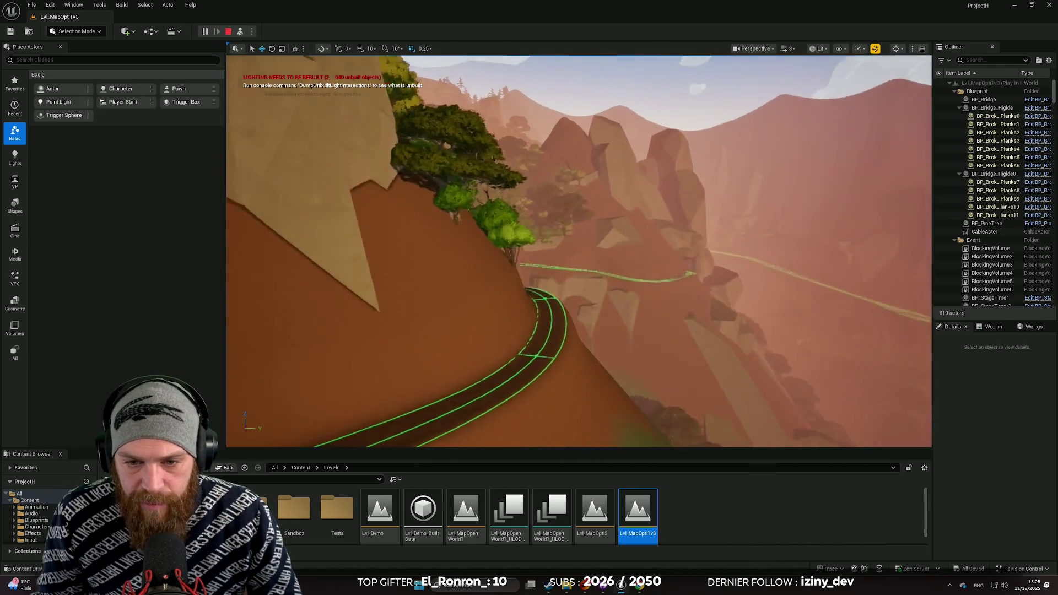
pyautogui.scroll(-1, 579, 250)
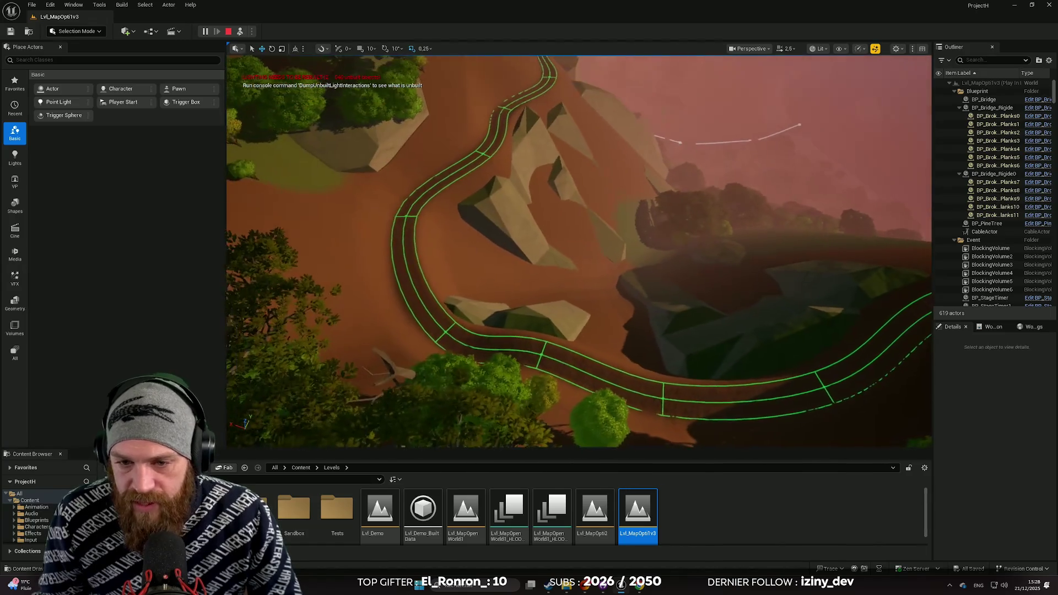
pyautogui.scroll(1, 578, 250)
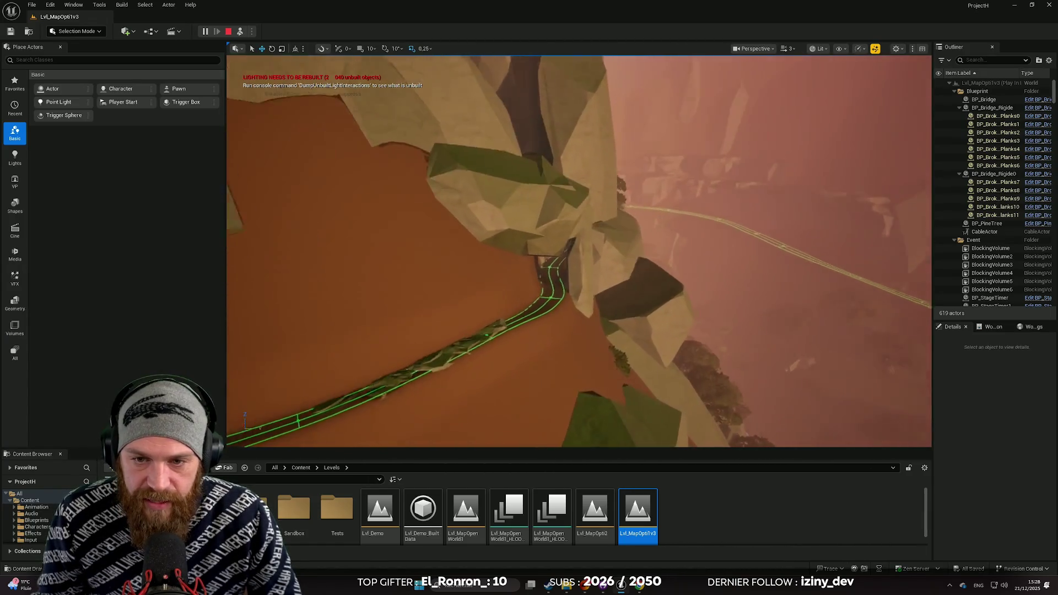
pyautogui.scroll(-1, 579, 250)
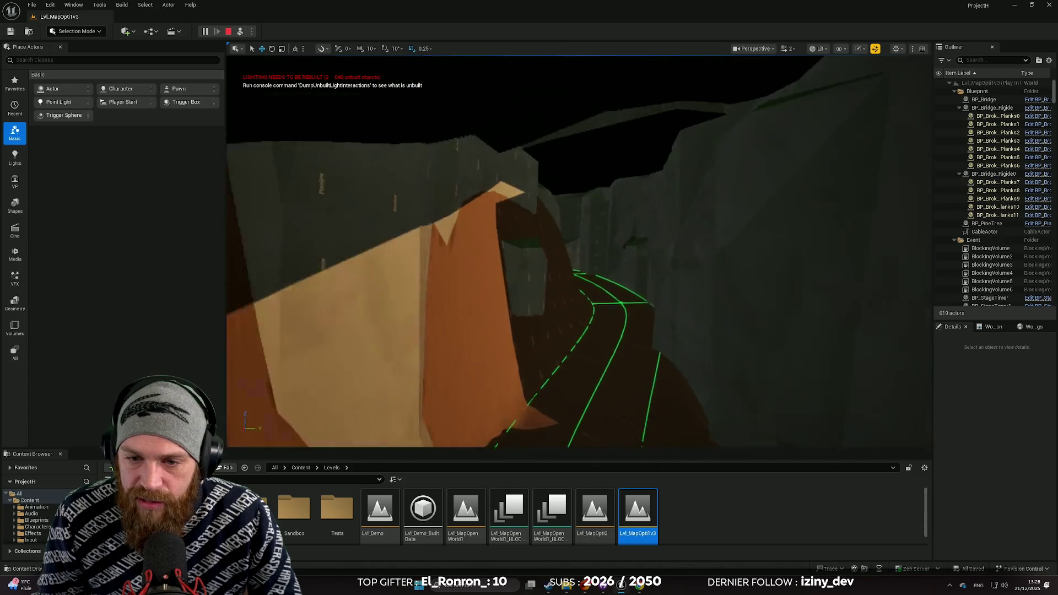
pyautogui.scroll(-1, 579, 251)
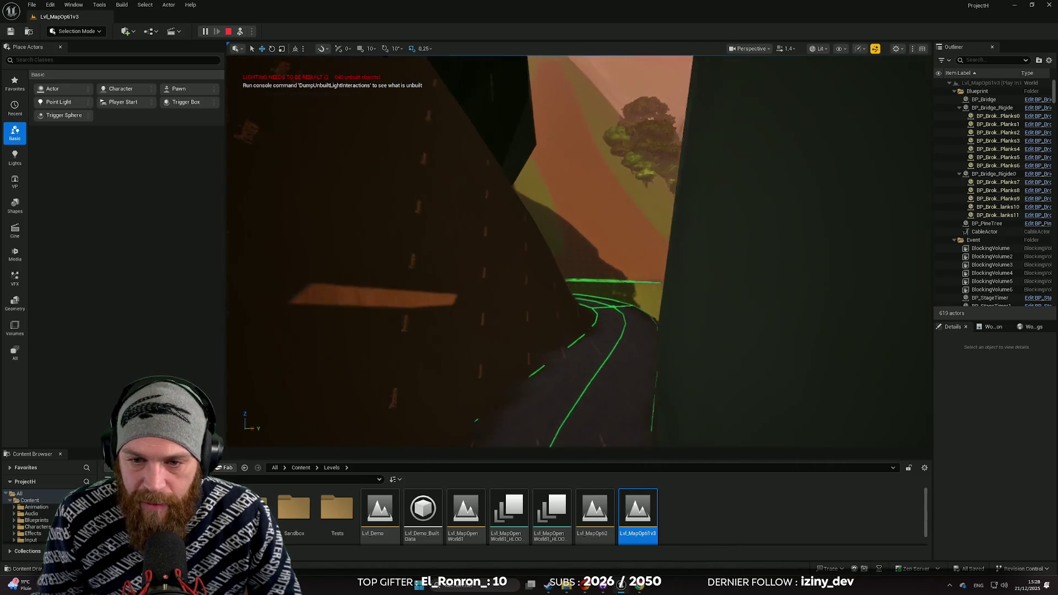
pyautogui.scroll(-1, 579, 251)
pyautogui.scroll(-1, 579, 250)
pyautogui.press('w')
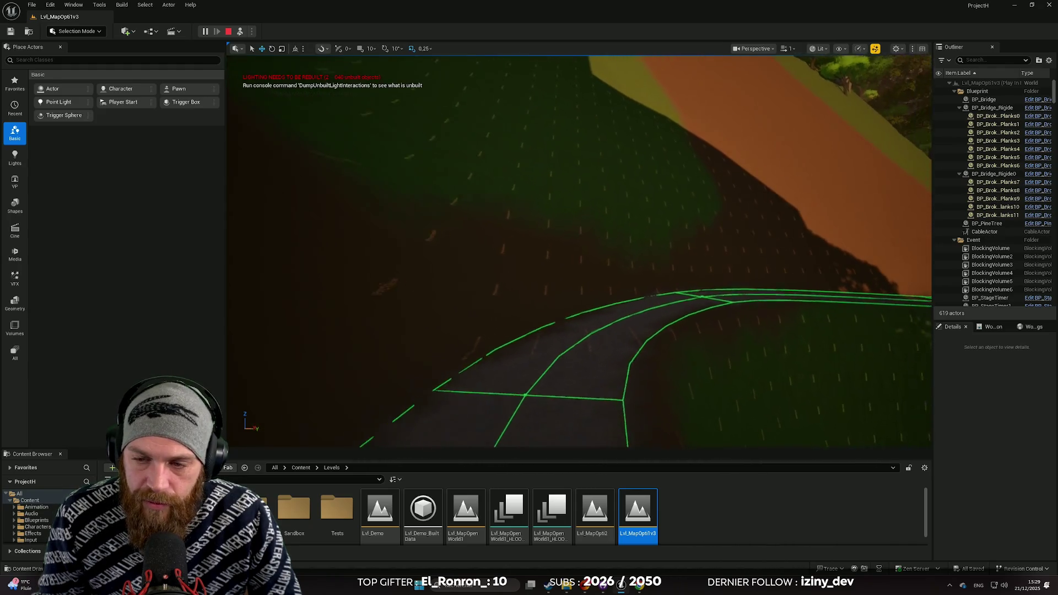
pyautogui.press('w')
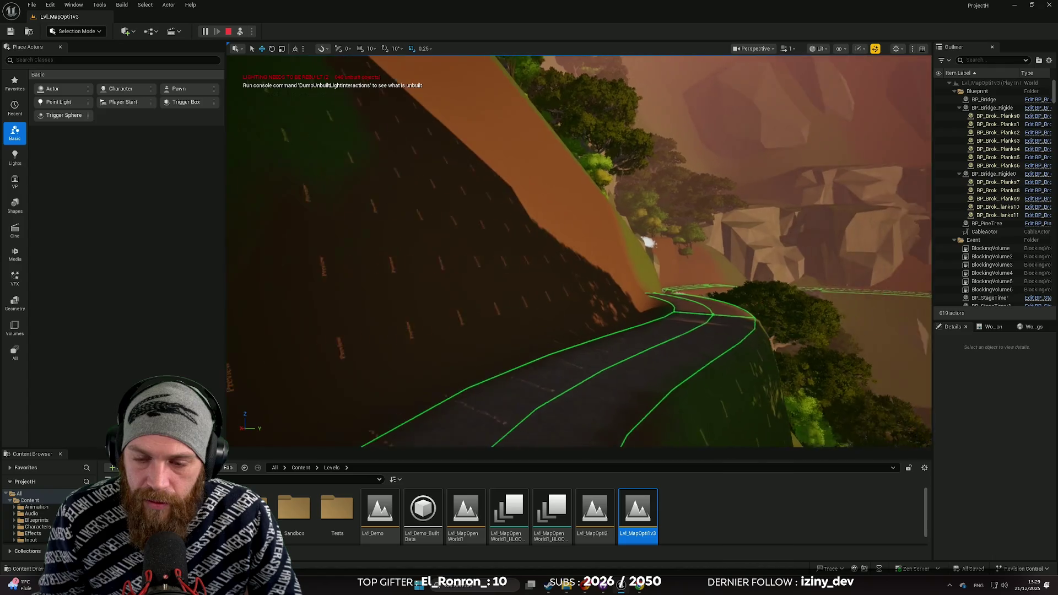
pyautogui.press('w')
# - Continue past the smoke clouds and through the cliff gap to the wooden stairs
pyautogui.scroll(-1, 579, 251)
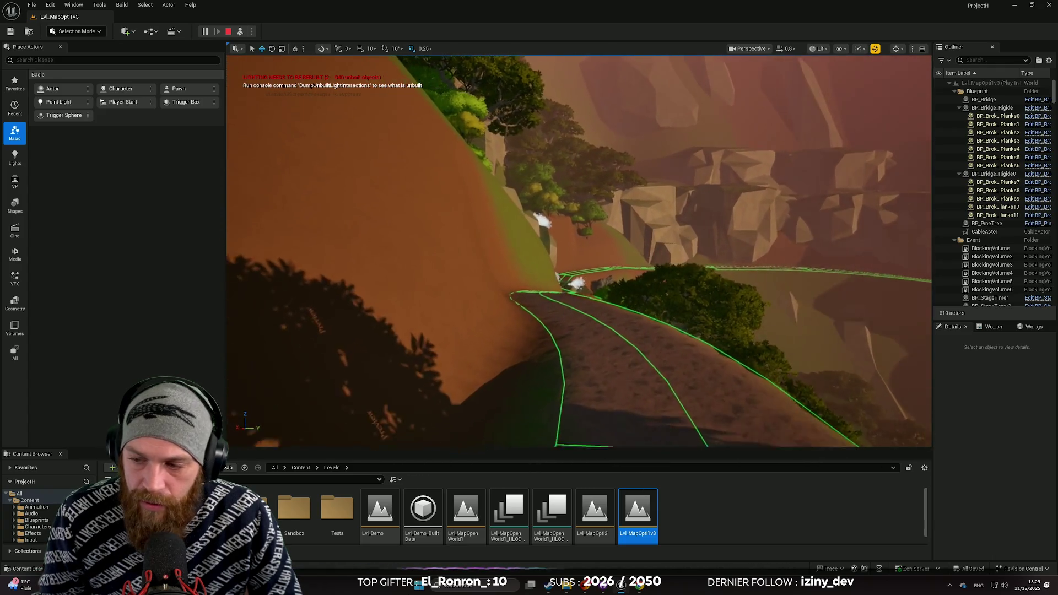
pyautogui.press('w')
pyautogui.scroll(1, 579, 251)
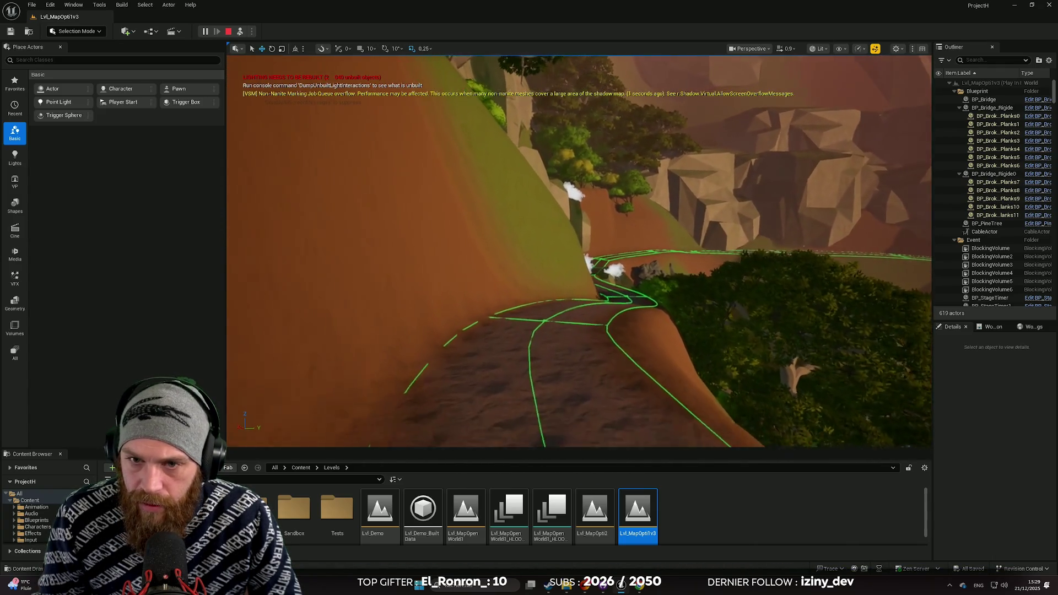
pyautogui.press('w')
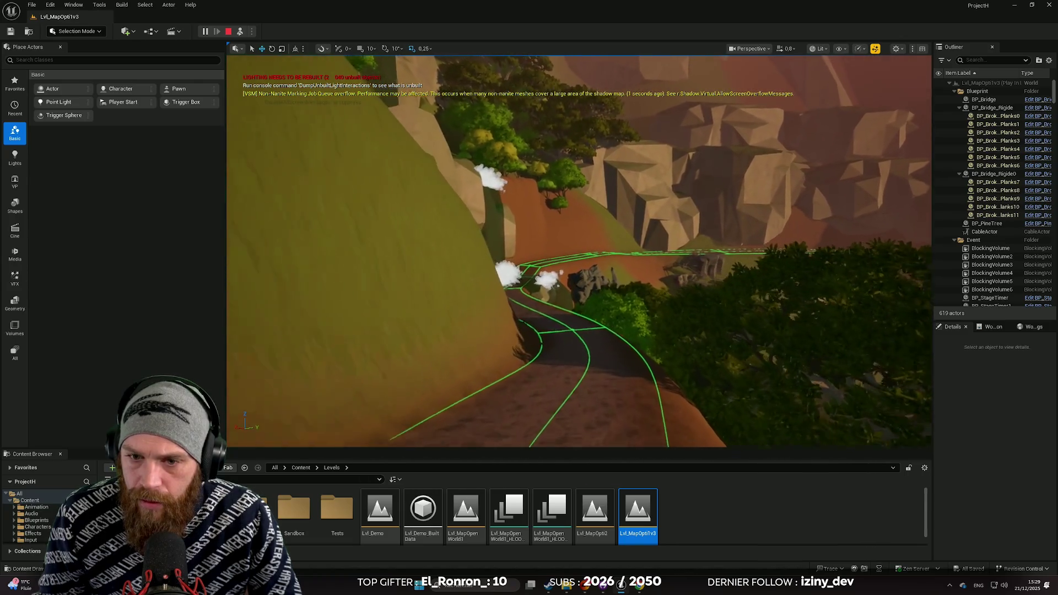
pyautogui.press('w')
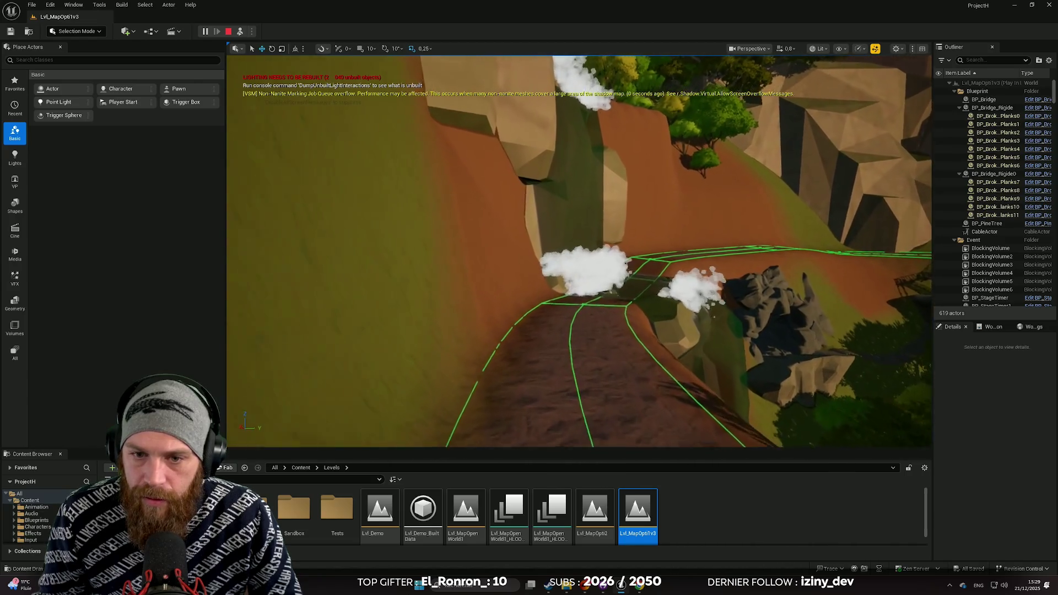
pyautogui.press('w')
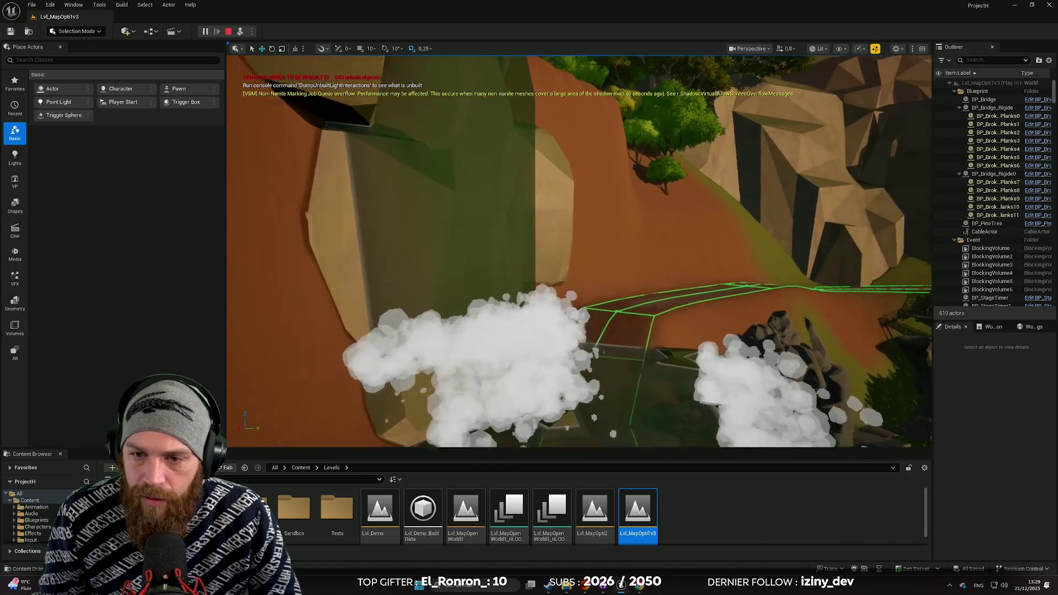
pyautogui.press('w')
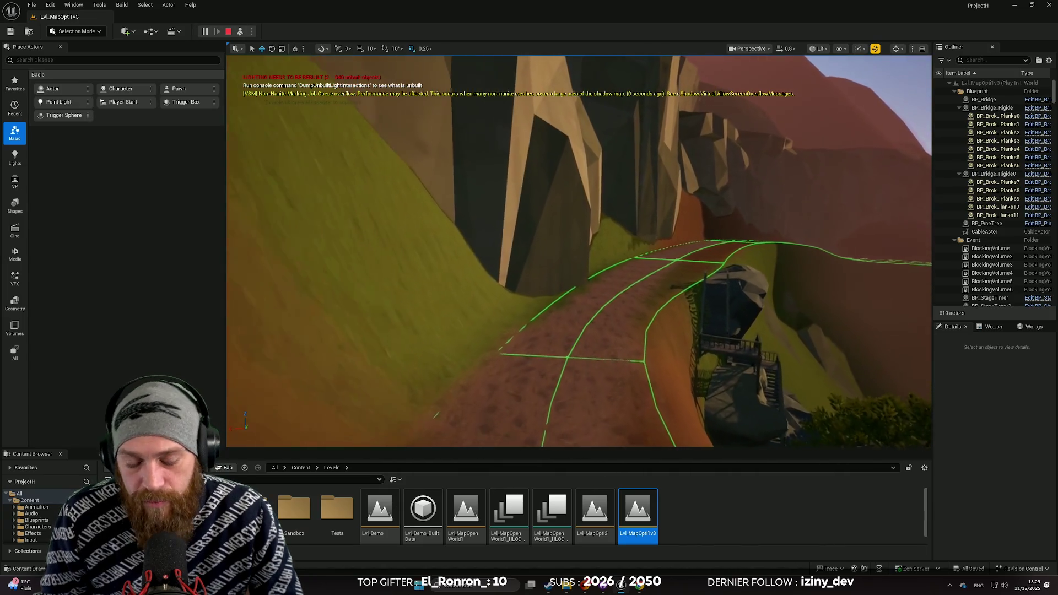
pyautogui.press('w')
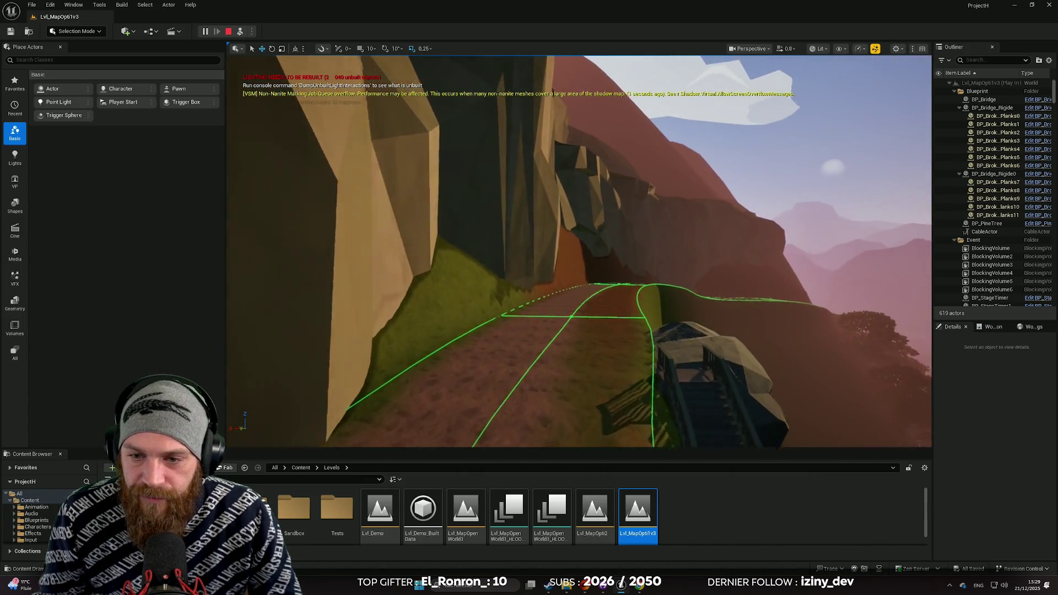
pyautogui.press('w')
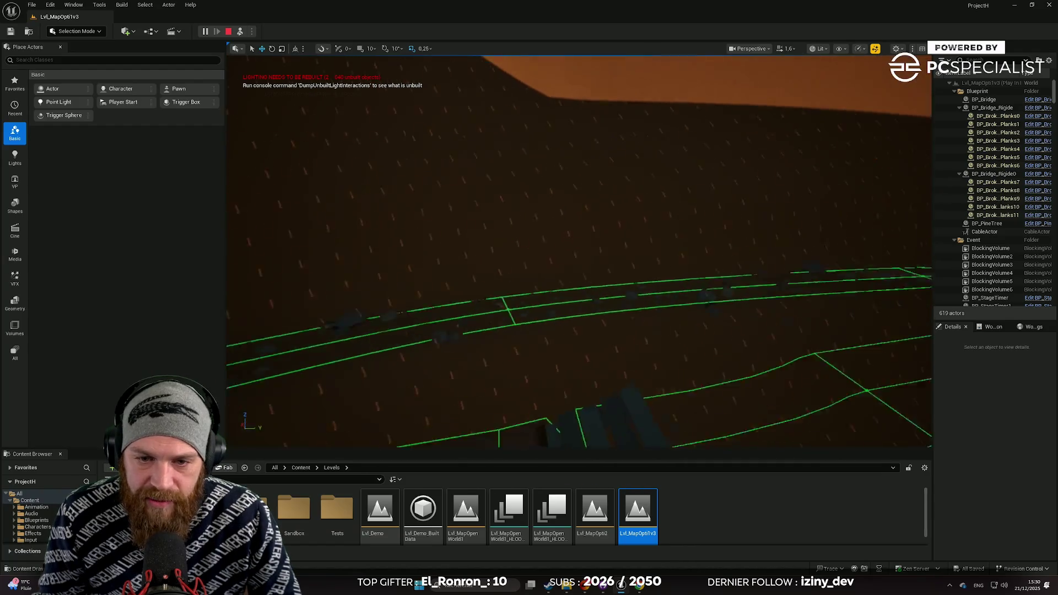
# - Fly along the green road toward the mountains, then pull back over the valley
pyautogui.scroll(-1, 579, 251)
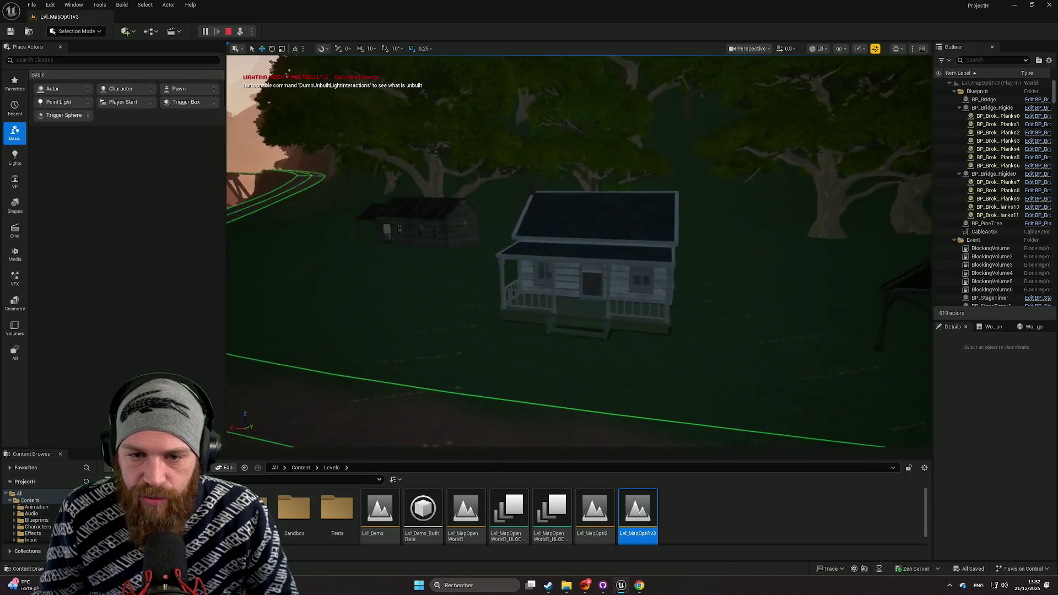
pyautogui.scroll(2, 579, 250)
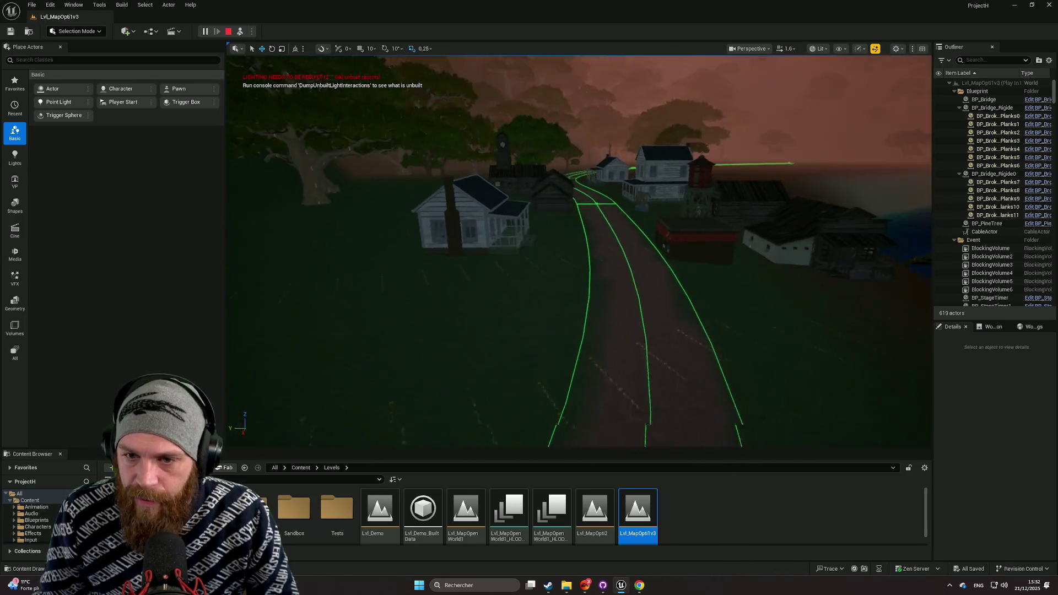
pyautogui.press('w')
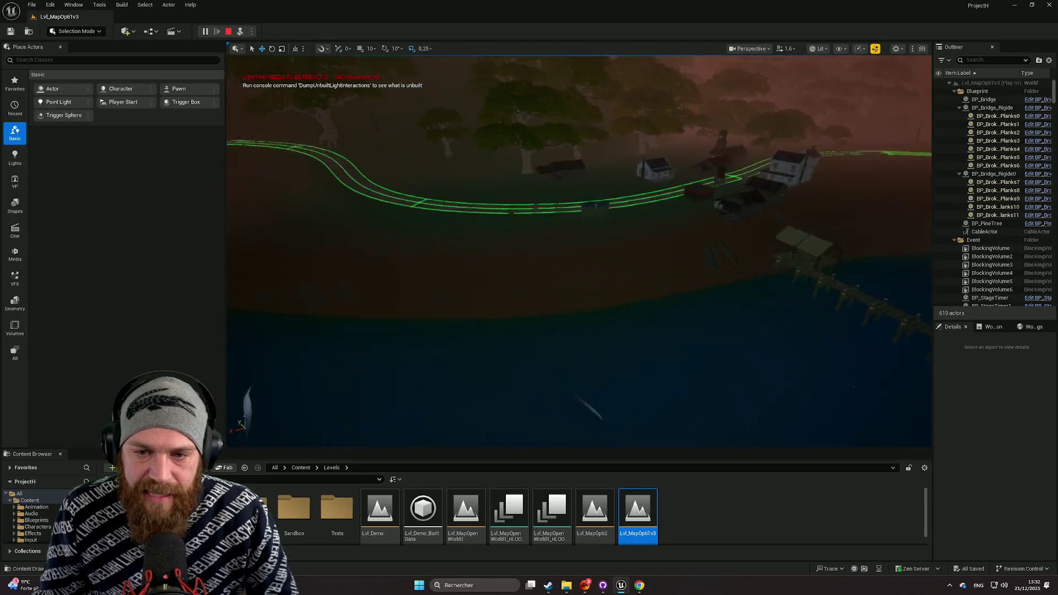
pyautogui.scroll(1, 579, 251)
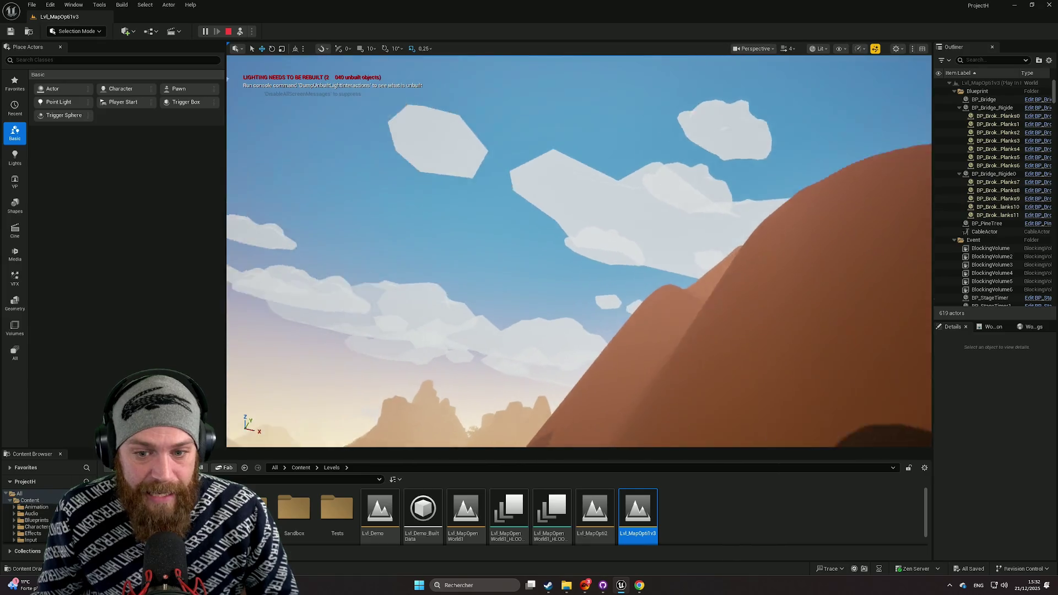
pyautogui.scroll(4, 579, 251)
pyautogui.press('s')
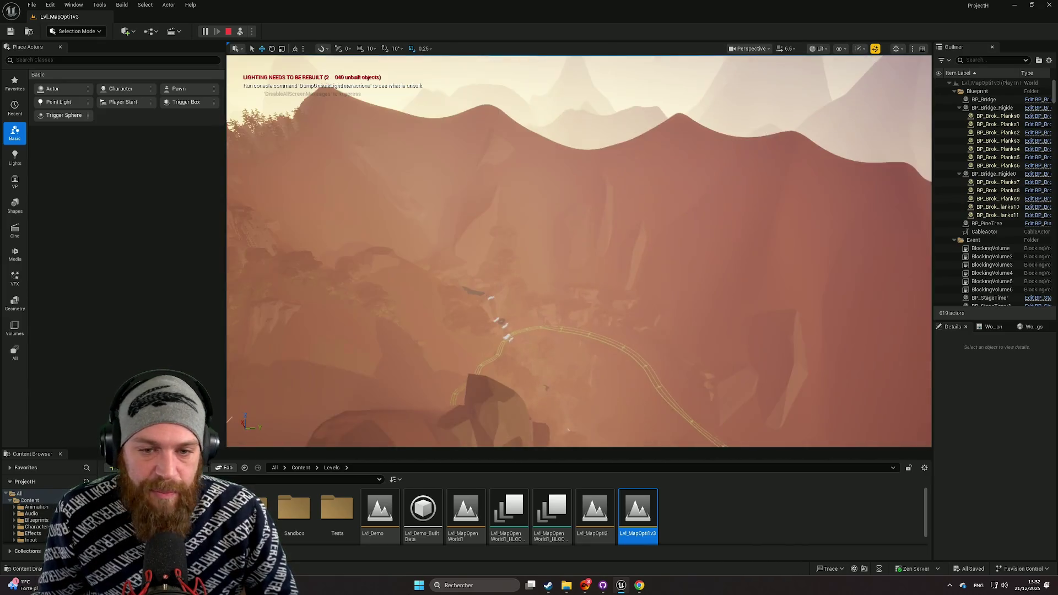
# - Fly into the forest foliage and stop the play session
pyautogui.scroll(-1, 579, 251)
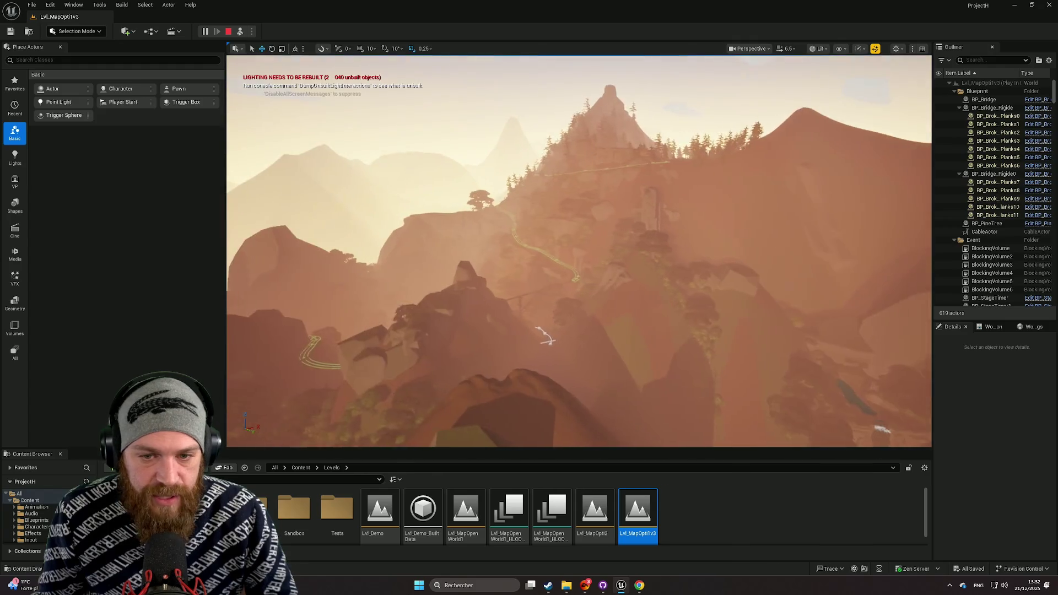
pyautogui.press('w')
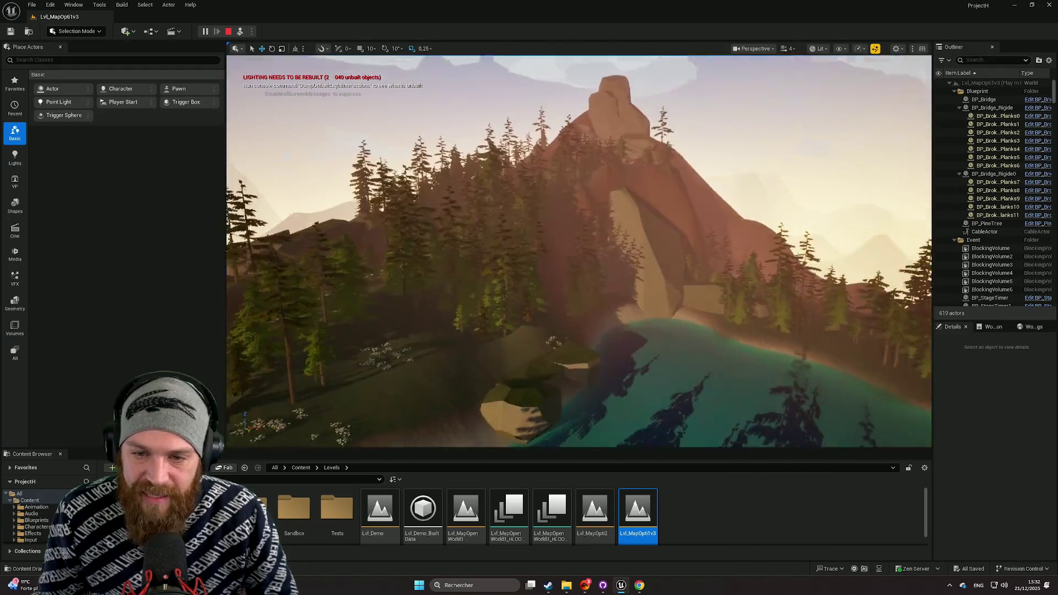
pyautogui.scroll(-1, 579, 251)
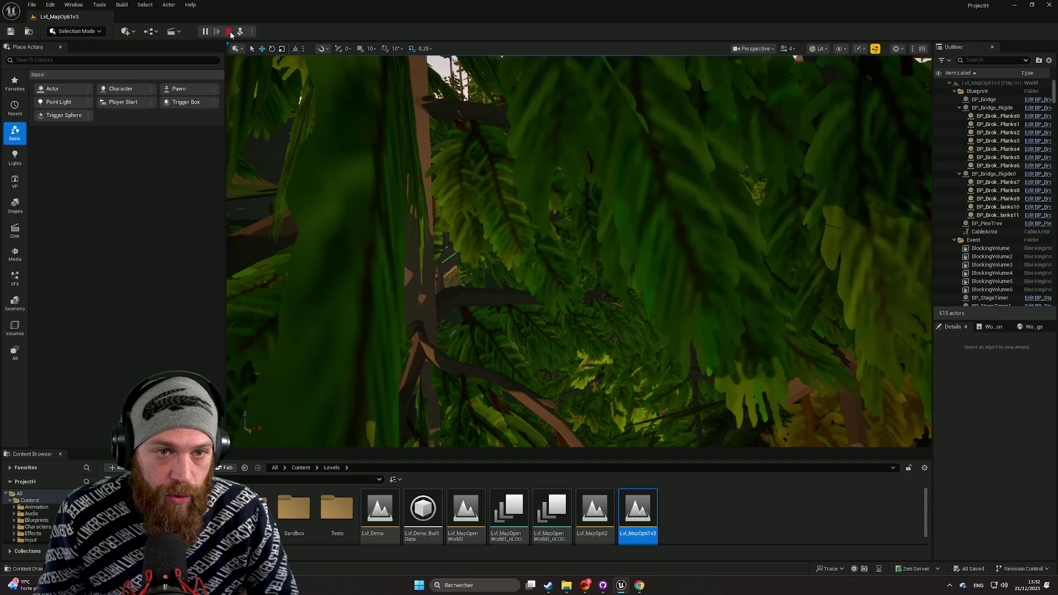
pyautogui.click(229, 31)
# - Close the Message Log and fly down toward the lake, cliff and water
pyautogui.click(899, 139)
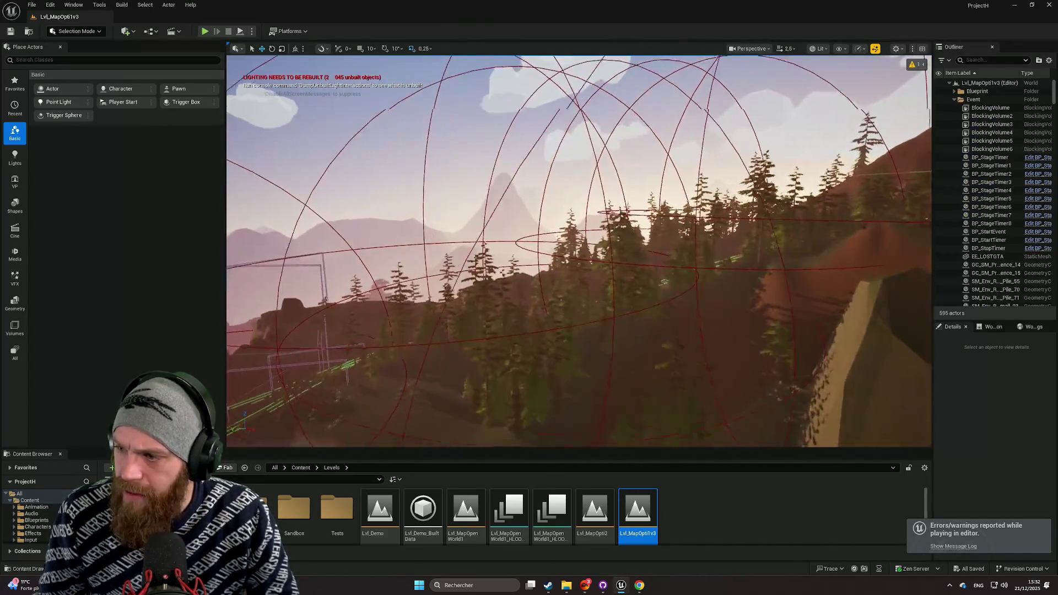
pyautogui.press('w')
pyautogui.scroll(-2, 579, 250)
pyautogui.press('s')
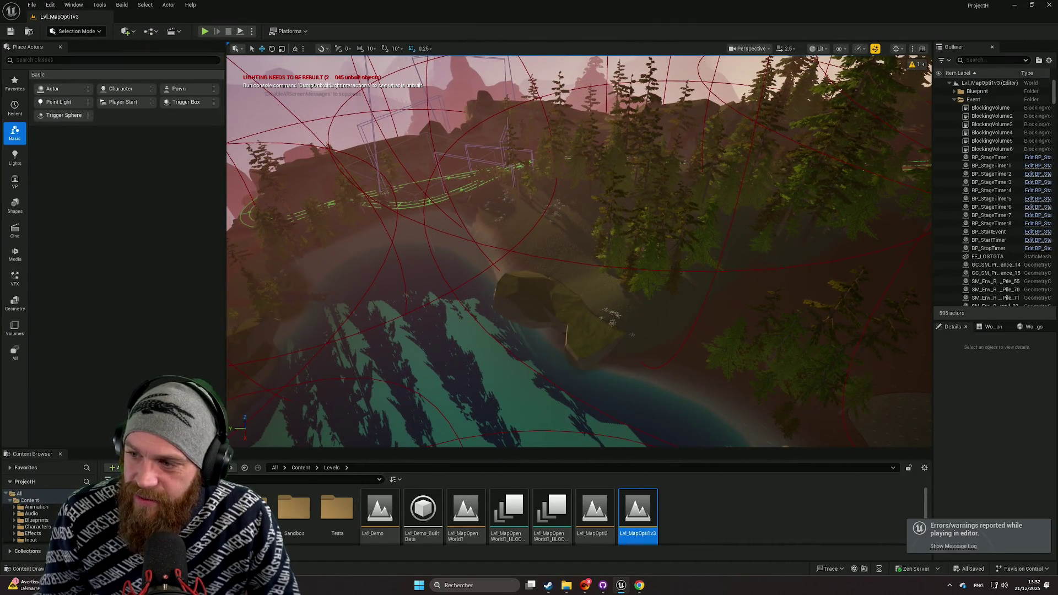
pyautogui.scroll(-1, 800, 242)
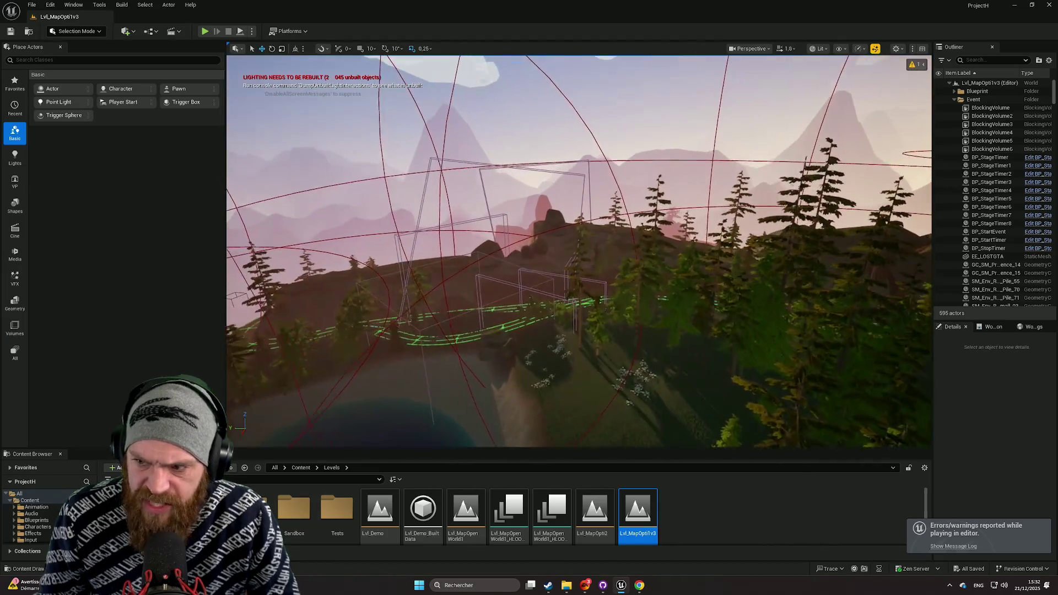
# - Descend onto the dirt trail and follow it past the bus shelter toward the cabin
pyautogui.press('w')
pyautogui.scroll(1, 579, 251)
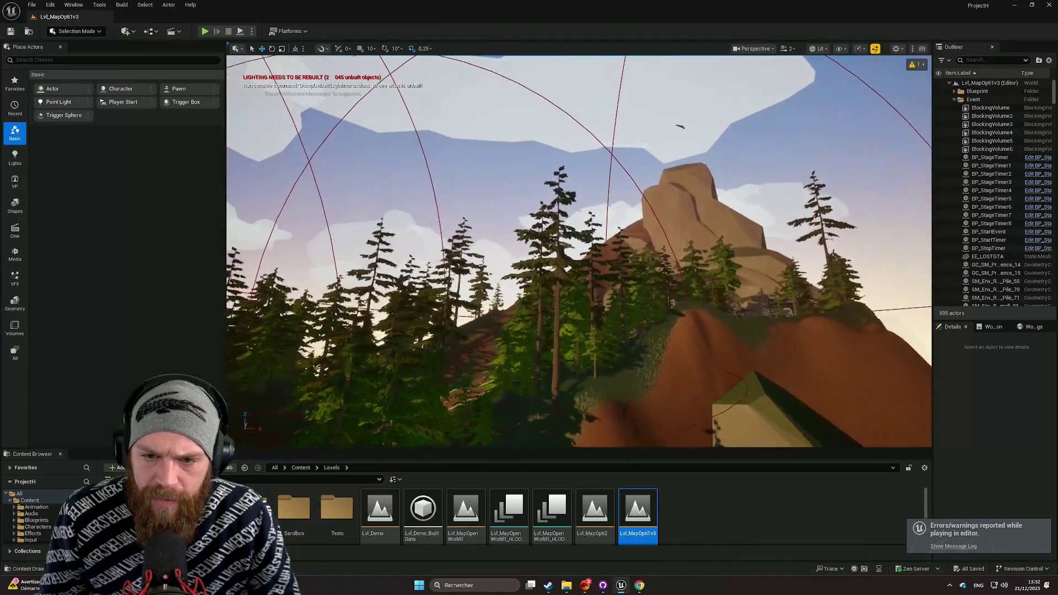
pyautogui.press('w')
pyautogui.scroll(-1, 579, 250)
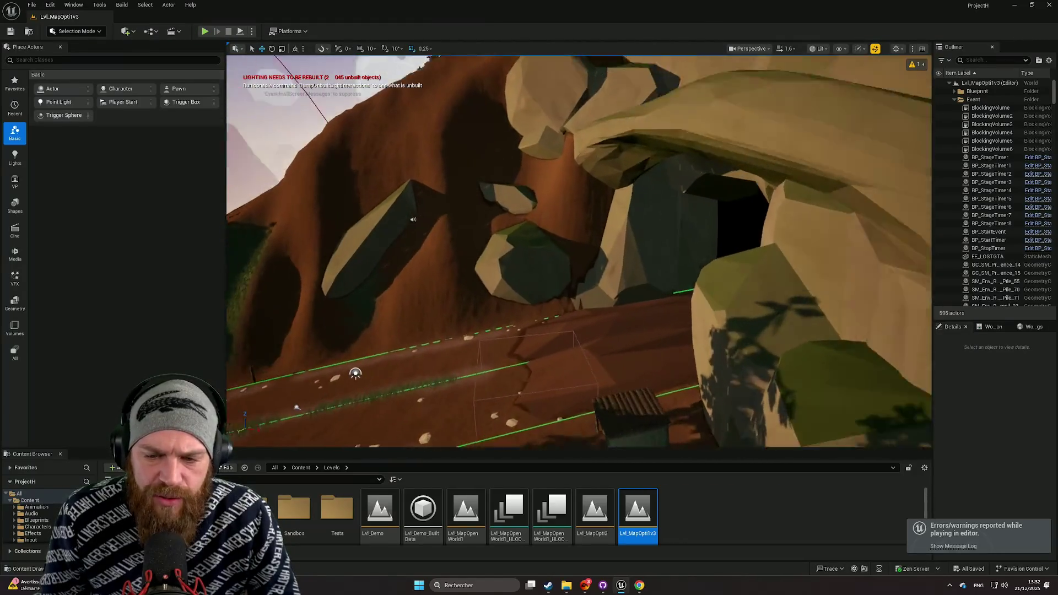
pyautogui.press('w')
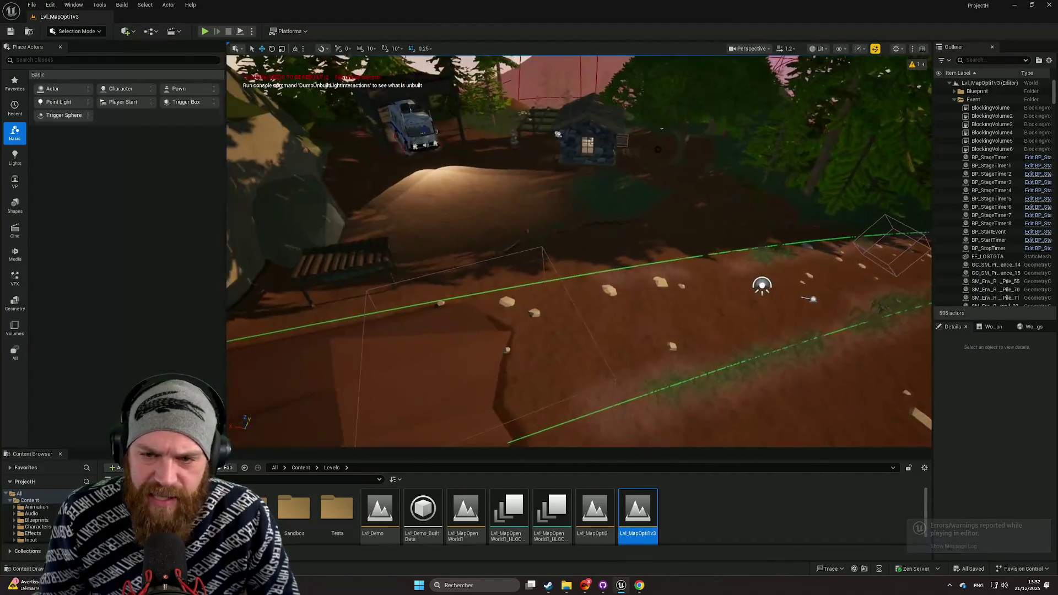
pyautogui.press('w')
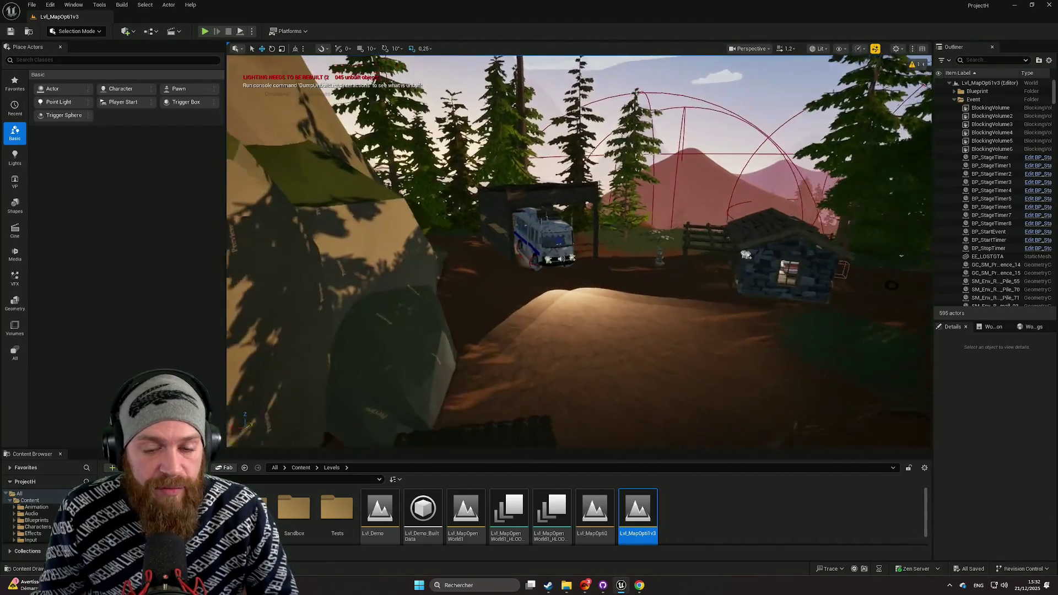
pyautogui.press('w')
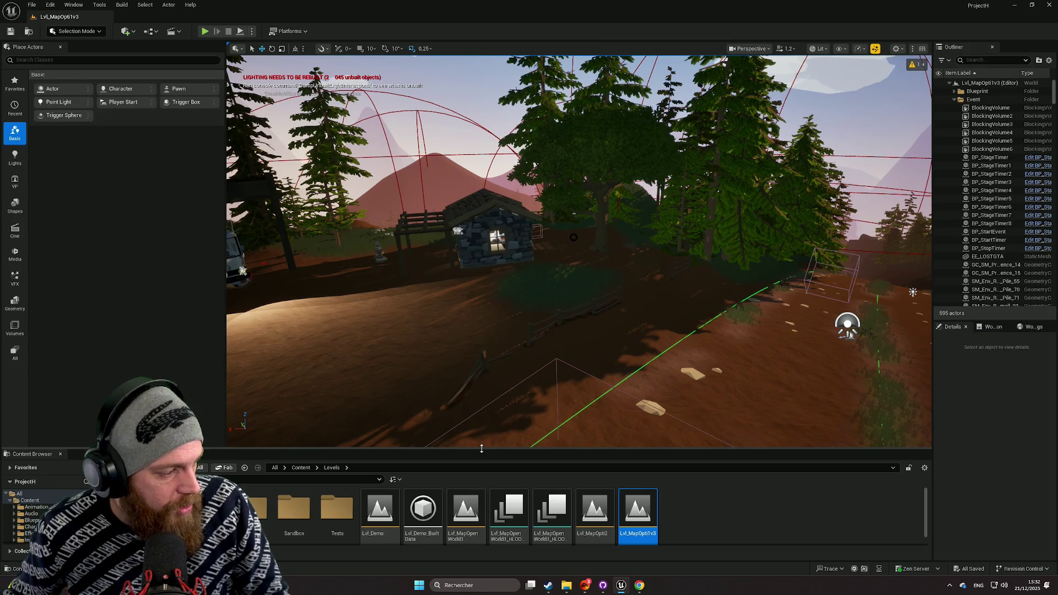
pyautogui.moveTo(564, 398)
pyautogui.mouseDown()
pyautogui.moveTo(551, 381)
pyautogui.moveTo(607, 375)
pyautogui.mouseUp()
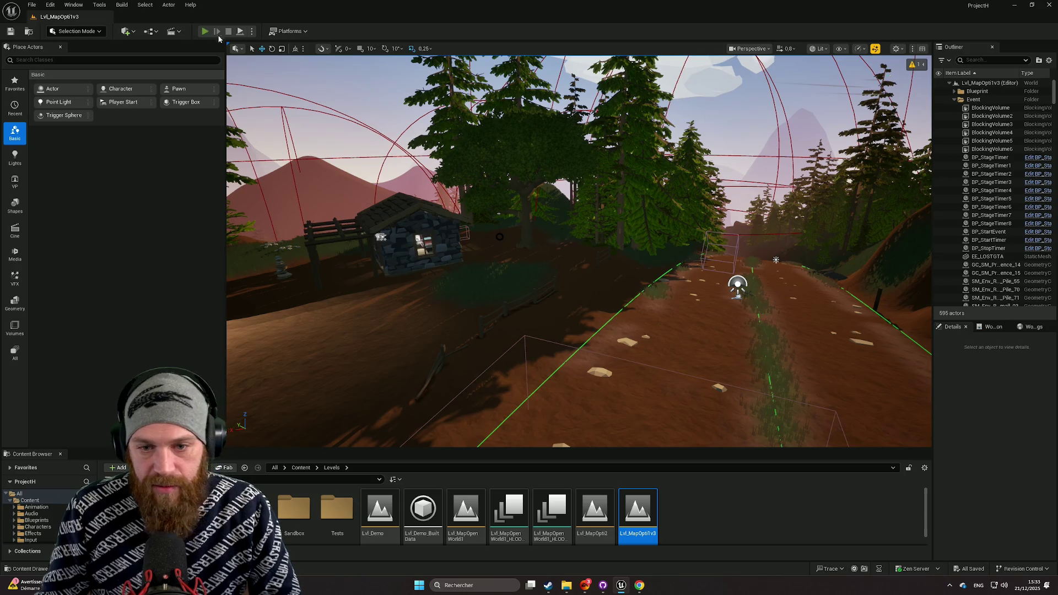
# - Play the level in the editor, drive along the forest track, then exit with Esc
pyautogui.click(205, 32)
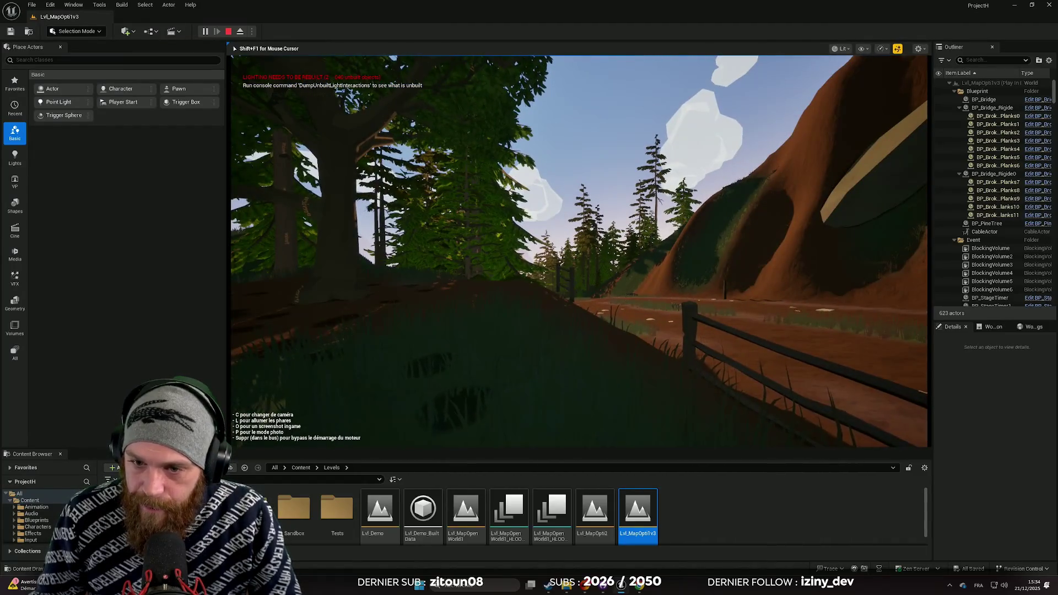
pyautogui.press('Escape')
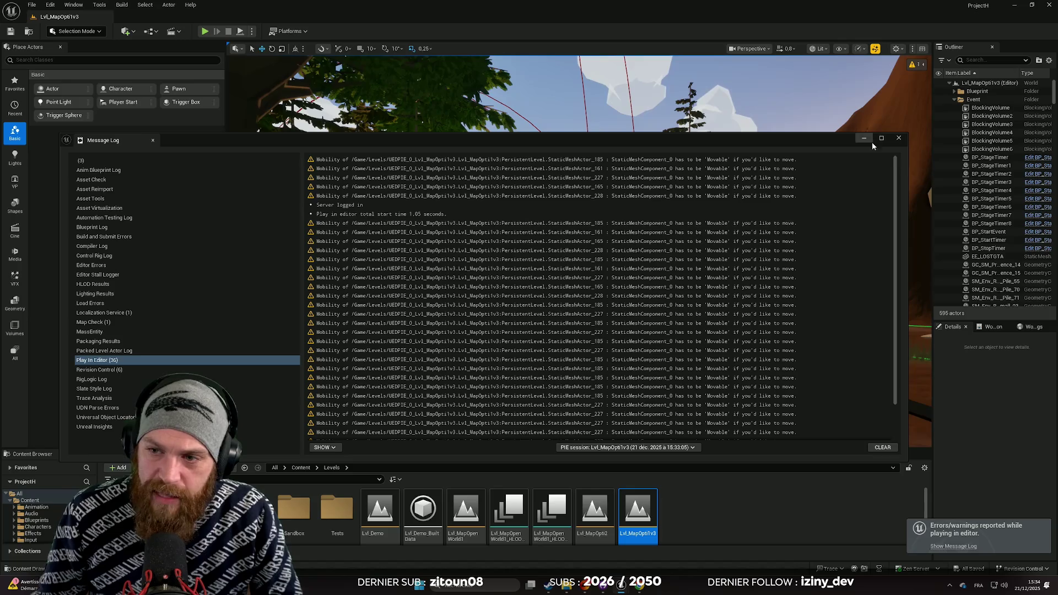
# - Close the Message Log and swing the view up over the trees and red cliffs
pyautogui.click(899, 138)
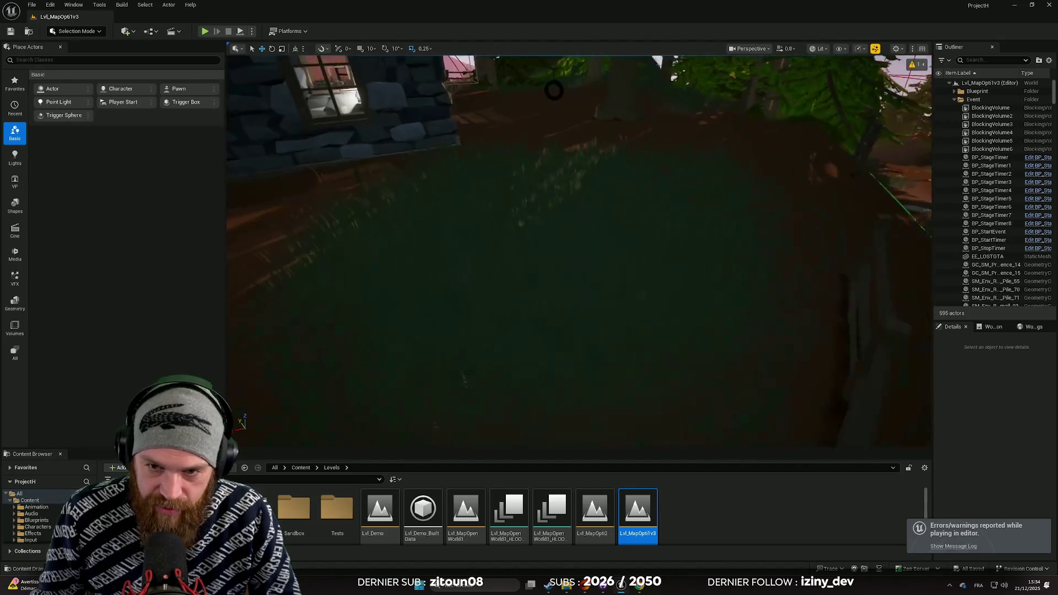
pyautogui.moveTo(529, 303)
pyautogui.mouseDown()
pyautogui.moveTo(646, 263)
pyautogui.moveTo(677, 268)
pyautogui.mouseUp()
pyautogui.scroll(-2, 674, 265)
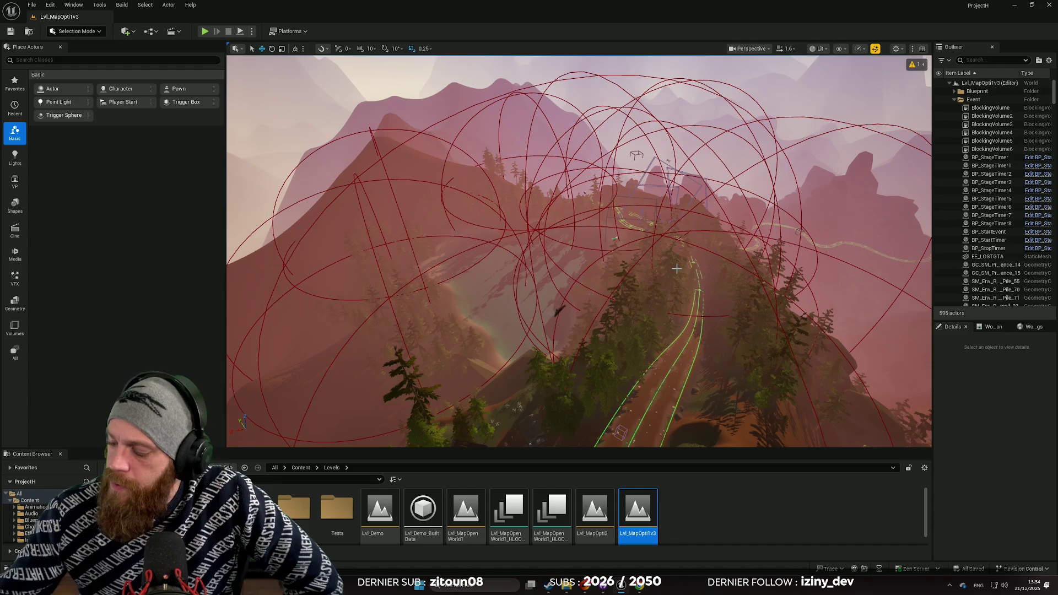
pyautogui.scroll(1, 729, 269)
# - Fly down toward the track, pull back over the mountains, then approach the stream crossing
pyautogui.press('w')
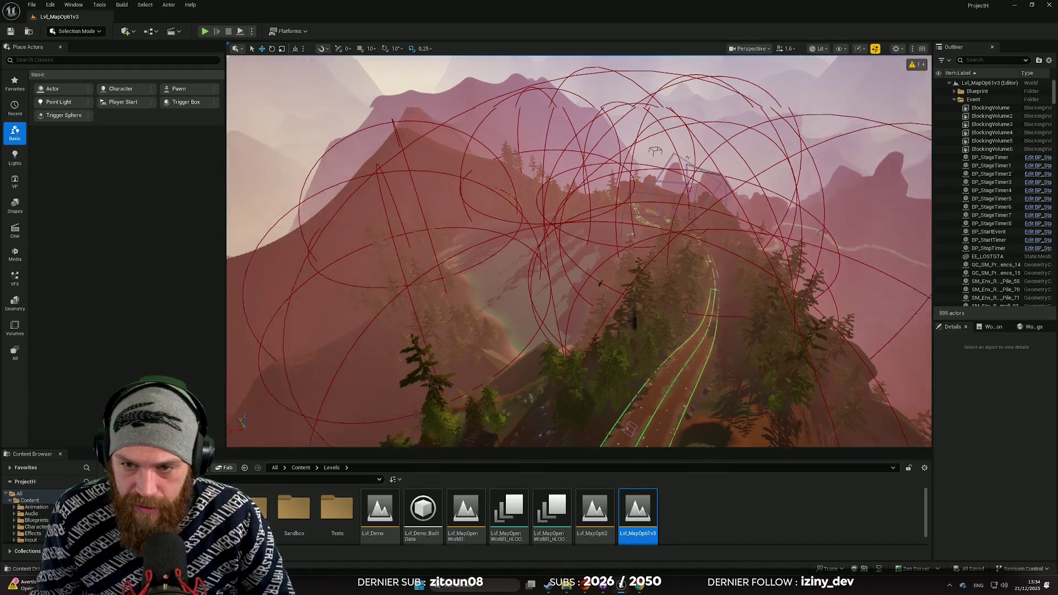
pyautogui.scroll(1, 579, 251)
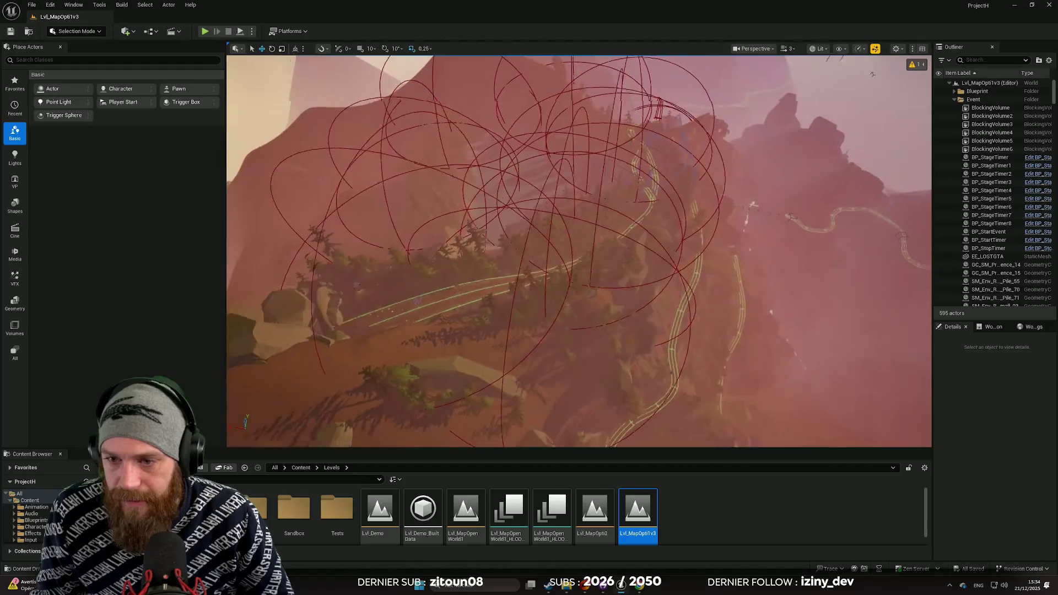
pyautogui.press('s')
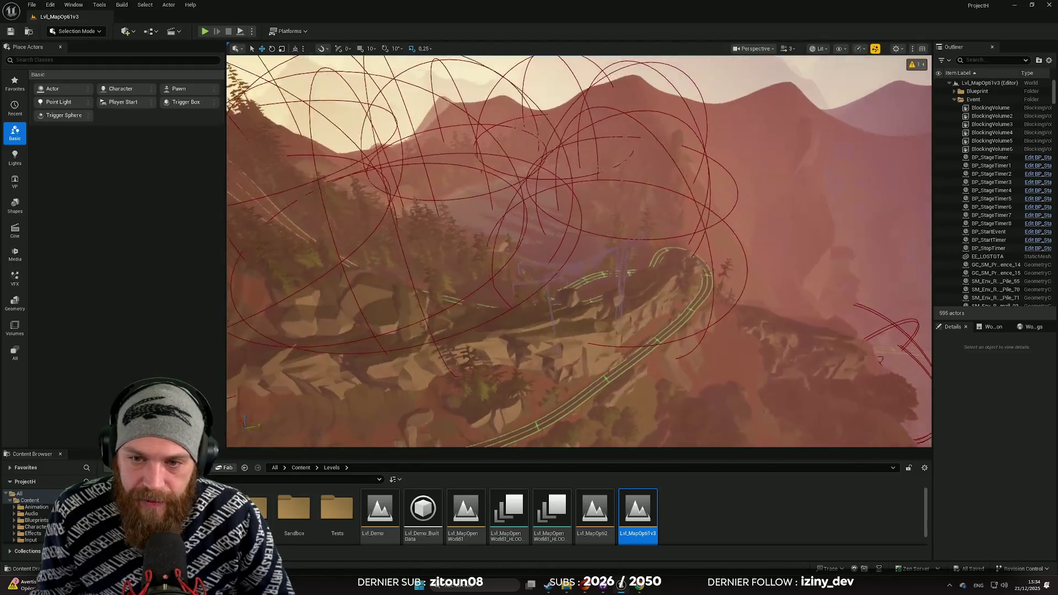
pyautogui.press('w')
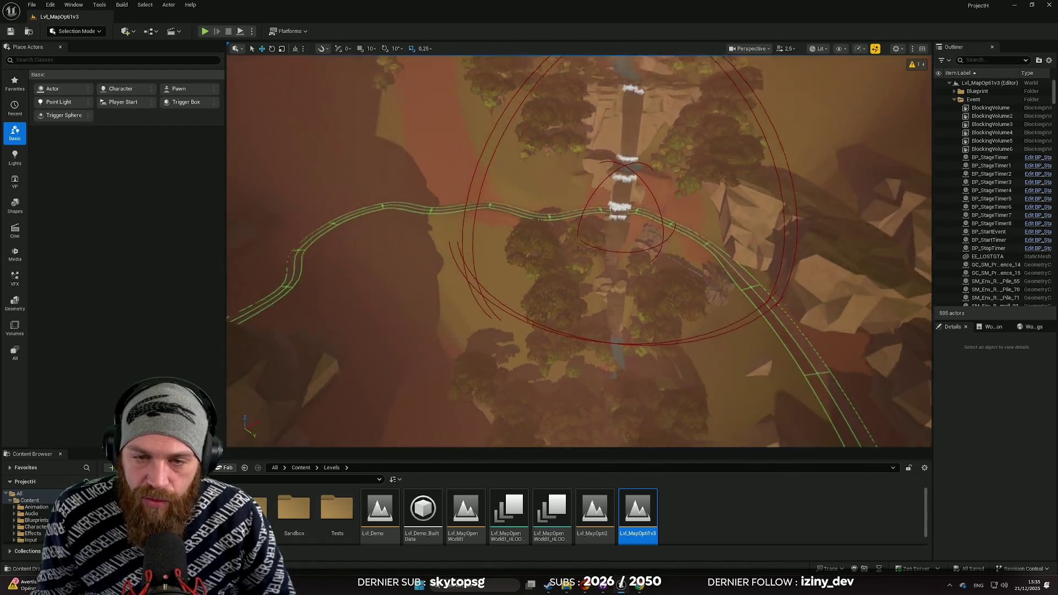
pyautogui.scroll(2, 544, 271)
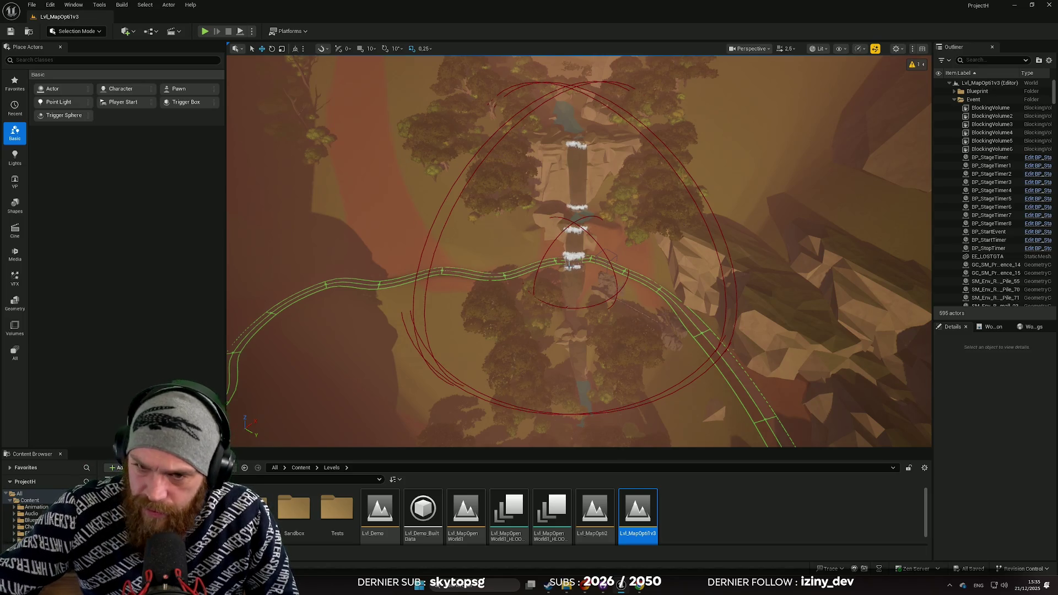
# - Swing the camera from overhead to the foggy horizon where the track climbs the canyon
pyautogui.moveTo(548, 253)
pyautogui.mouseDown()
pyautogui.moveTo(548, 210)
pyautogui.moveTo(548, 251)
pyautogui.moveTo(547, 217)
pyautogui.moveTo(529, 218)
pyautogui.moveTo(518, 219)
pyautogui.moveTo(518, 253)
pyautogui.mouseUp()
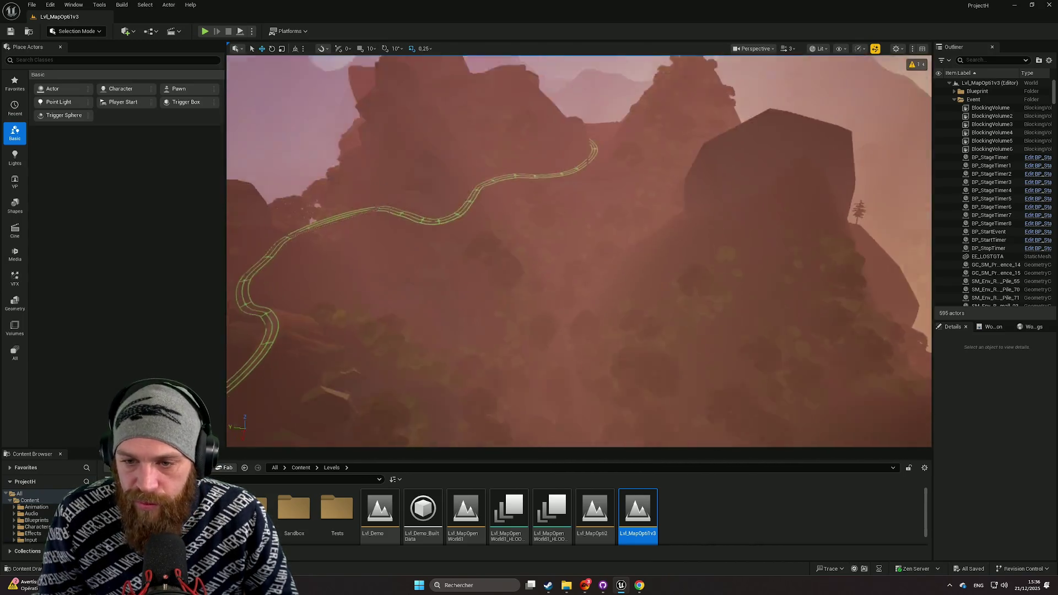
# - Reframe on the canyon and descend toward the road and the mountains beside it
pyautogui.moveTo(579, 248)
pyautogui.mouseDown()
pyautogui.moveTo(607, 248)
pyautogui.moveTo(595, 243)
pyautogui.moveTo(606, 259)
pyautogui.moveTo(579, 248)
pyautogui.moveTo(606, 237)
pyautogui.moveTo(547, 253)
pyautogui.mouseUp()
pyautogui.scroll(-1, 607, 259)
pyautogui.scroll(-1, 590, 242)
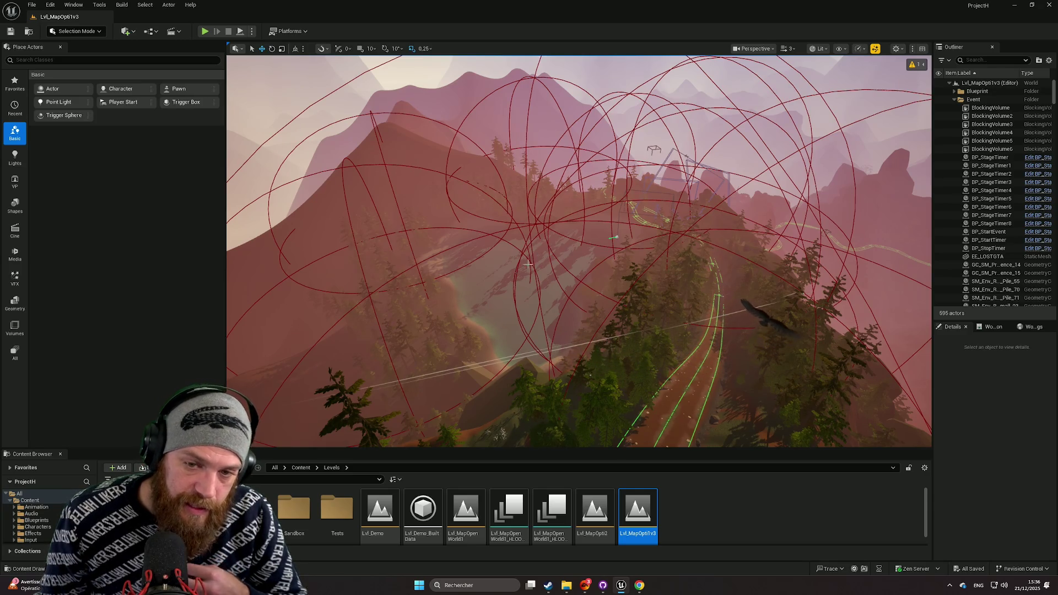
pyautogui.scroll(-3, 541, 259)
pyautogui.moveTo(579, 251)
pyautogui.mouseDown()
pyautogui.moveTo(532, 218)
pyautogui.moveTo(516, 273)
pyautogui.mouseUp()
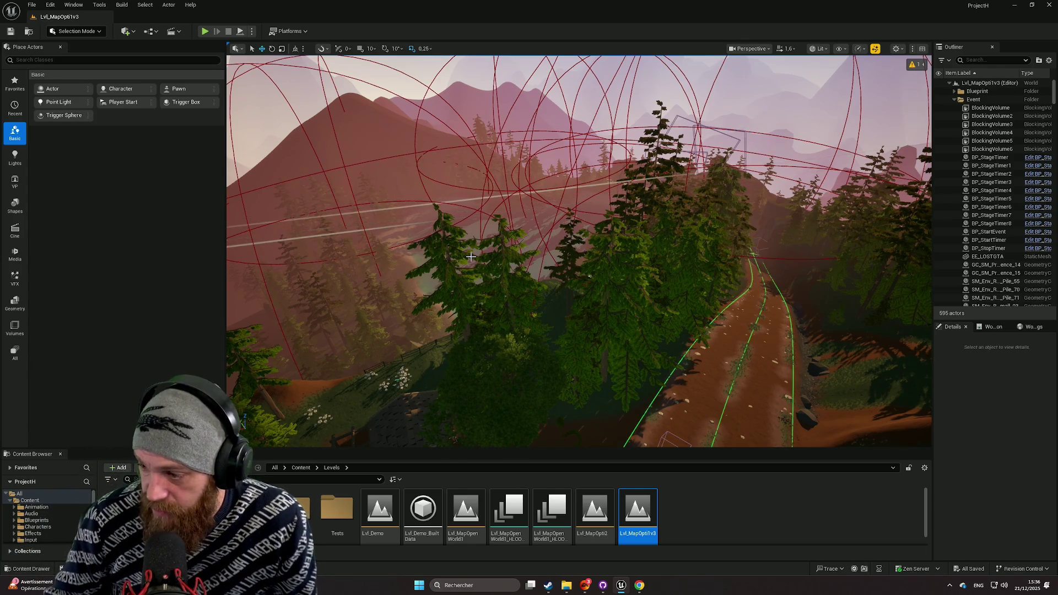
pyautogui.scroll(-2, 470, 255)
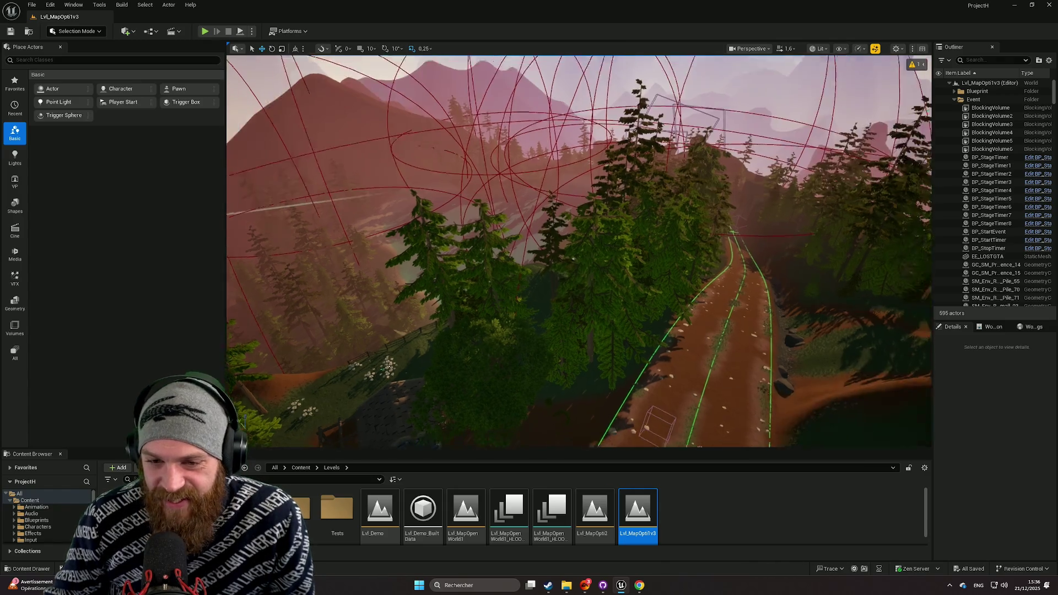
# - Fly along the green-lined path past the houses and make the Content Browser taller
pyautogui.press('w')
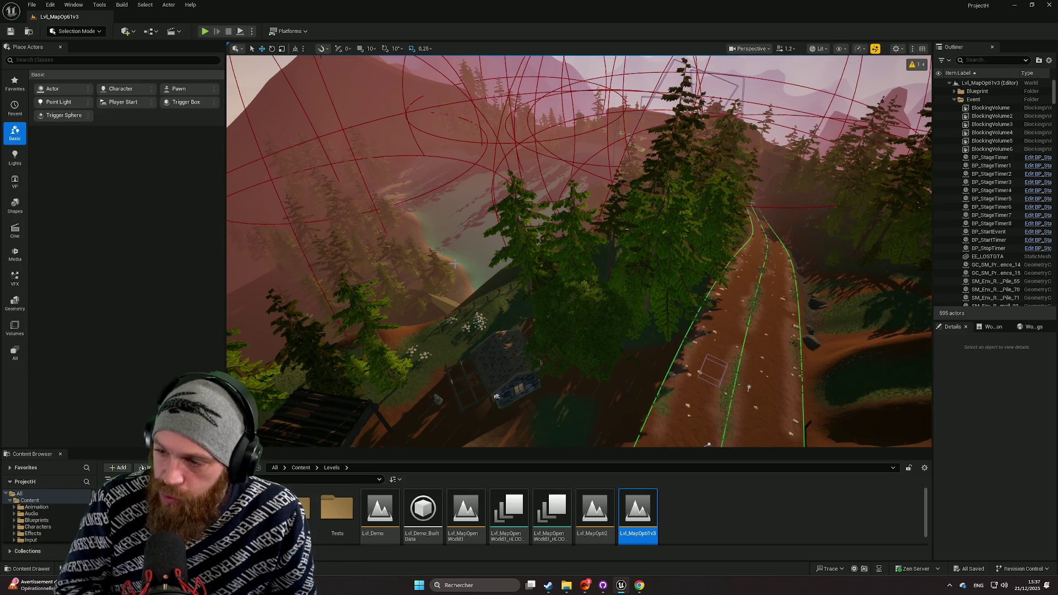
pyautogui.moveTo(472, 276)
pyautogui.mouseDown()
pyautogui.moveTo(546, 386)
pyautogui.moveTo(552, 364)
pyautogui.mouseUp()
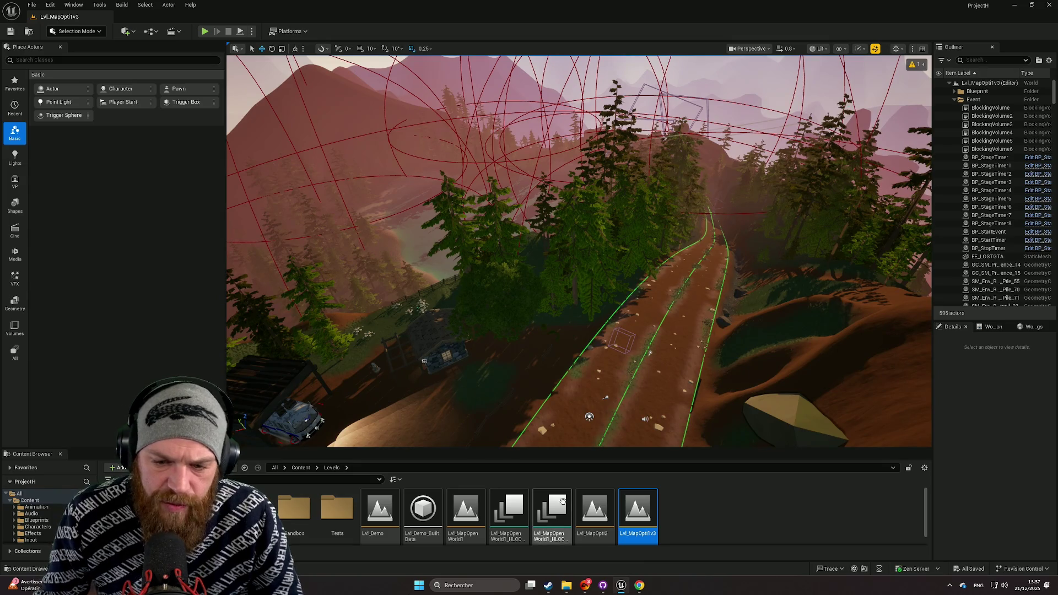
pyautogui.moveTo(539, 455); pyautogui.dragTo(546, 396)
# - Lower the Content Browser splitter and fly over the mound to view the cabin and parked bus
pyautogui.moveTo(649, 433)
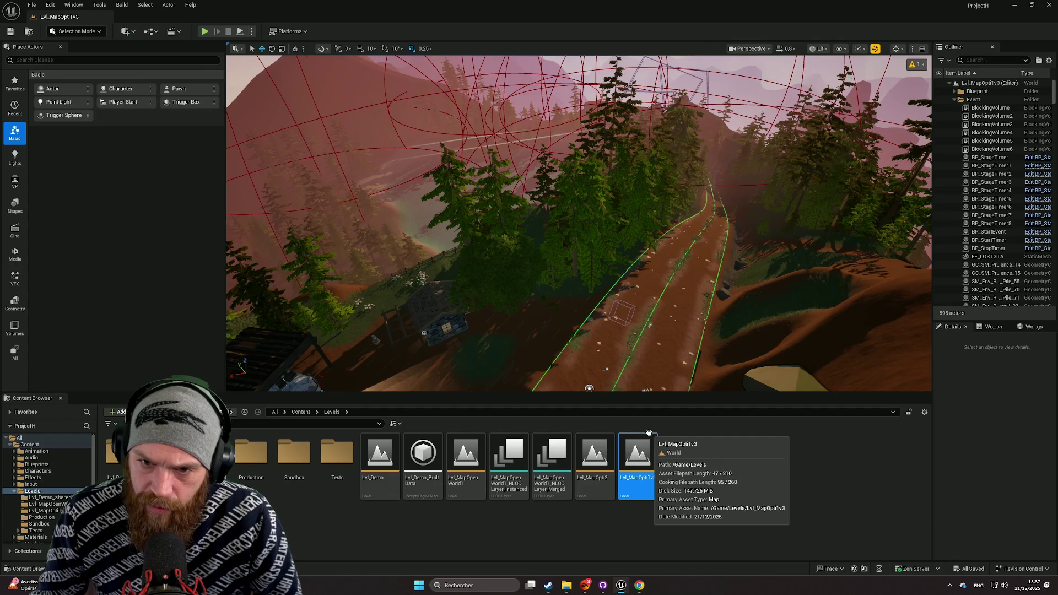
pyautogui.moveTo(556, 393)
pyautogui.mouseDown()
pyautogui.moveTo(551, 435)
pyautogui.moveTo(552, 370)
pyautogui.moveTo(545, 392)
pyautogui.mouseUp()
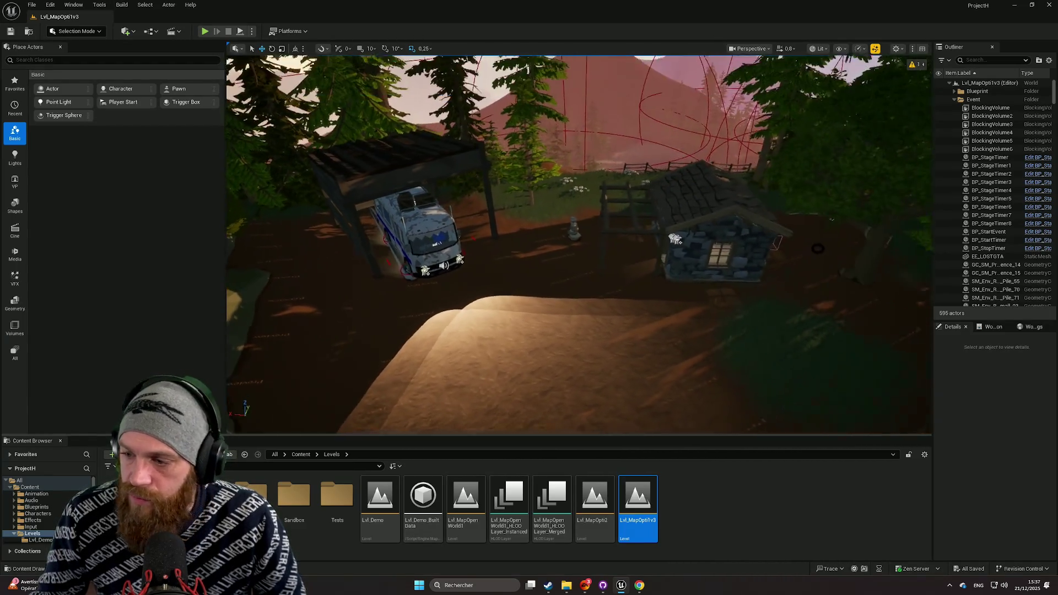
pyautogui.moveTo(546, 391); pyautogui.dragTo(529, 372)
pyautogui.scroll(-1, 532, 375)
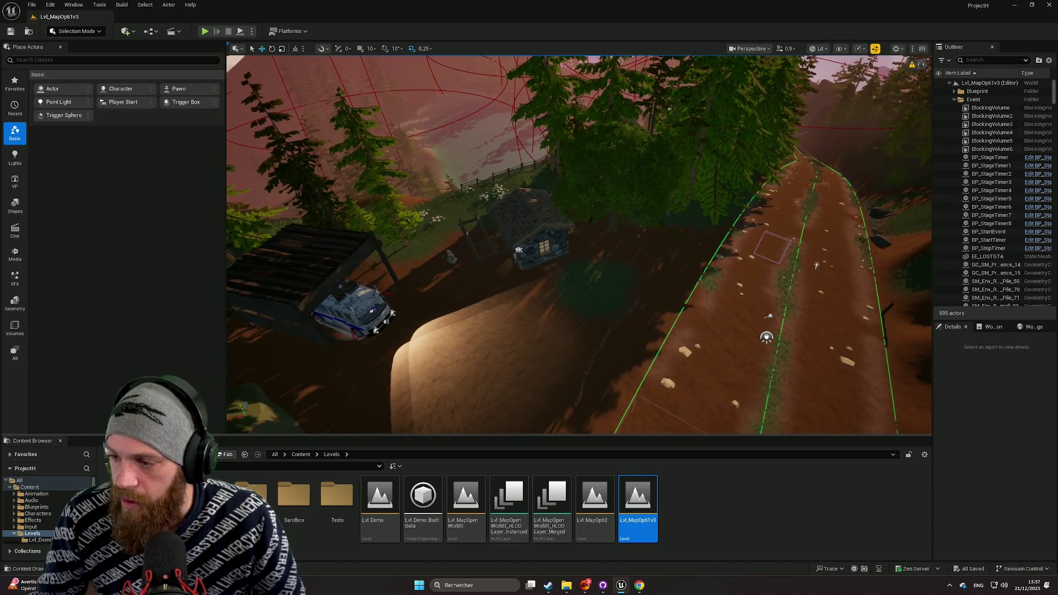
pyautogui.moveTo(693, 399); pyautogui.dragTo(670, 379)
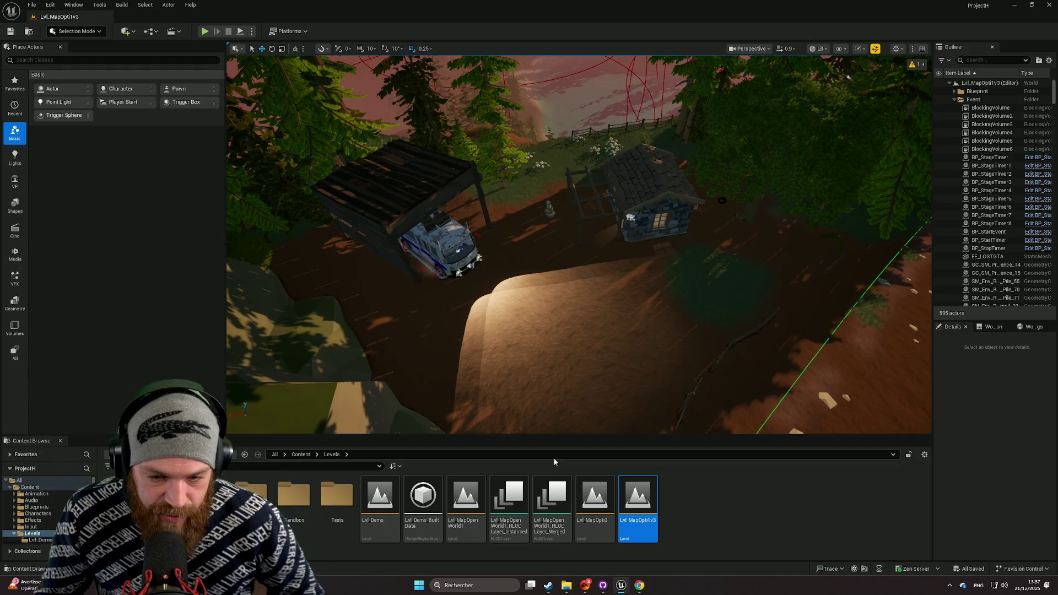
pyautogui.click(337, 499)
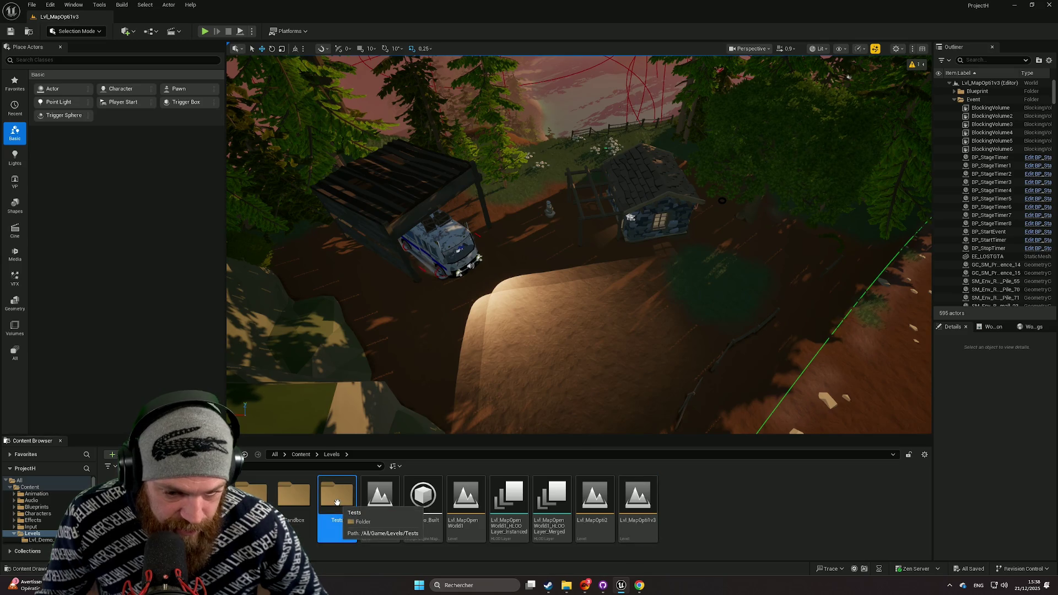
# - Load Lvl_MapTest_Simple from Levels > Tests and orbit to a low side view of the bus
pyautogui.doubleClick(337, 499)
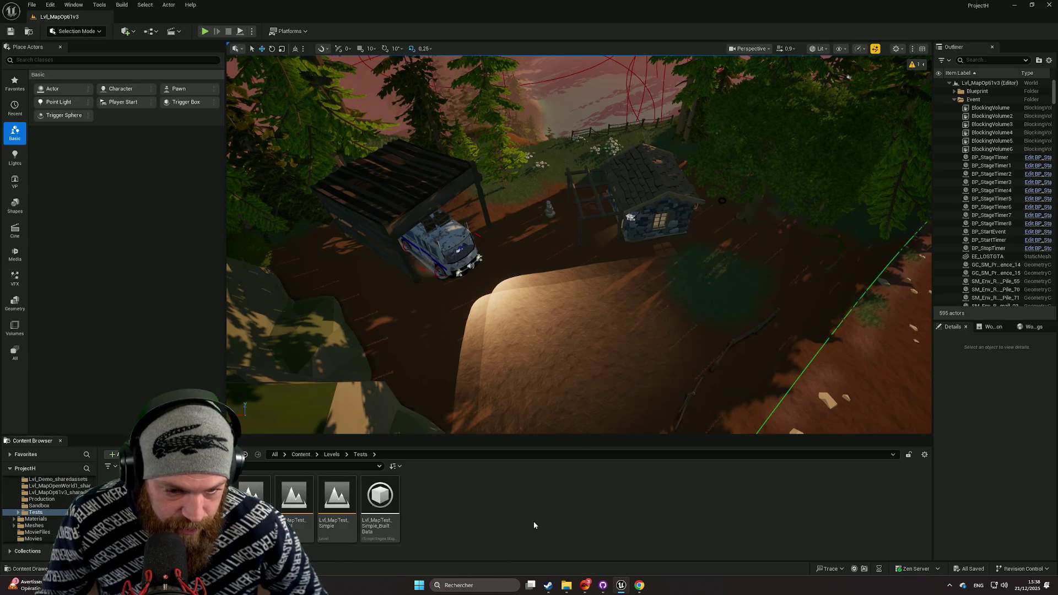
pyautogui.doubleClick(328, 496)
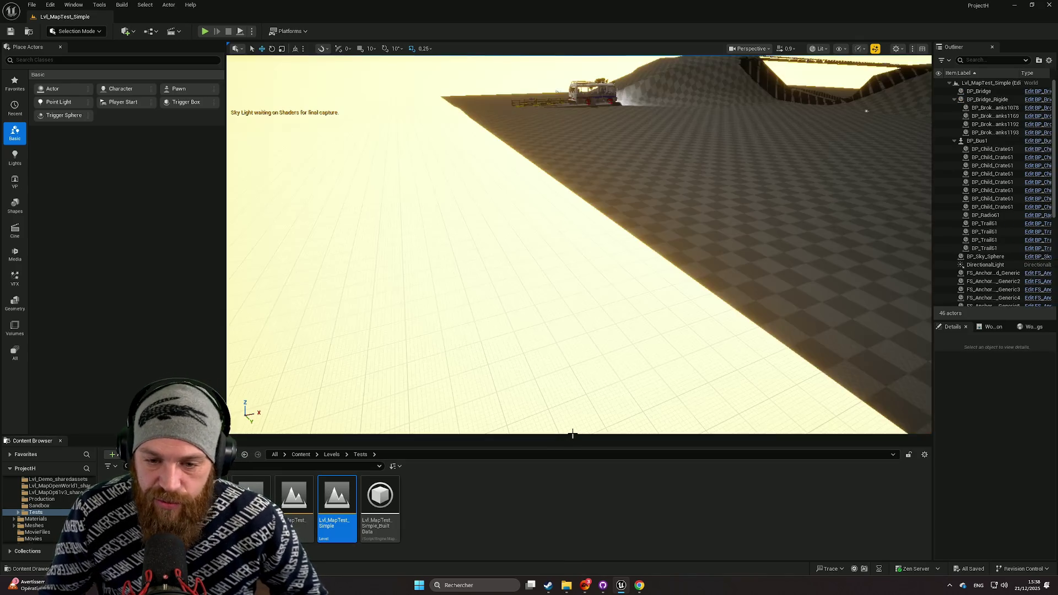
pyautogui.moveTo(573, 435); pyautogui.dragTo(573, 449)
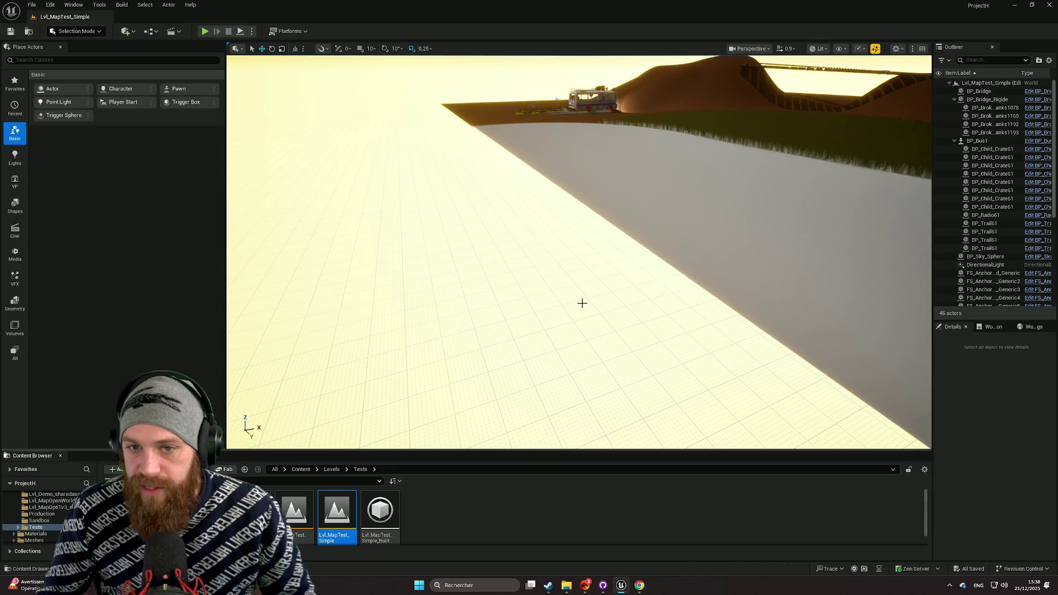
pyautogui.moveTo(524, 246)
pyautogui.mouseDown()
pyautogui.moveTo(529, 165)
pyautogui.moveTo(539, 257)
pyautogui.moveTo(571, 325)
pyautogui.moveTo(529, 386)
pyautogui.moveTo(604, 352)
pyautogui.moveTo(755, 416)
pyautogui.moveTo(600, 421)
pyautogui.mouseUp()
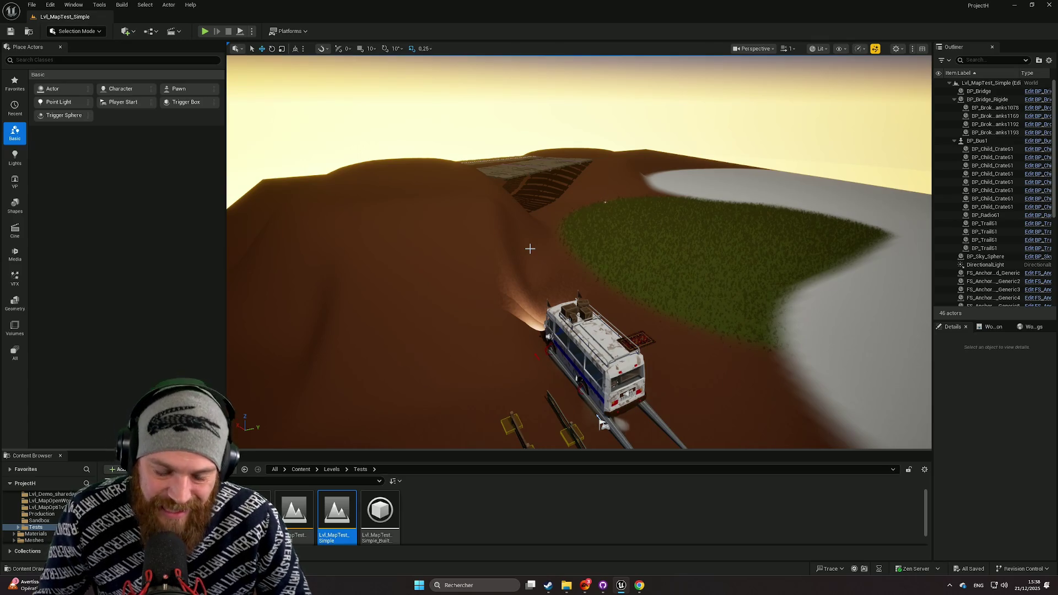
pyautogui.scroll(-5, 531, 249)
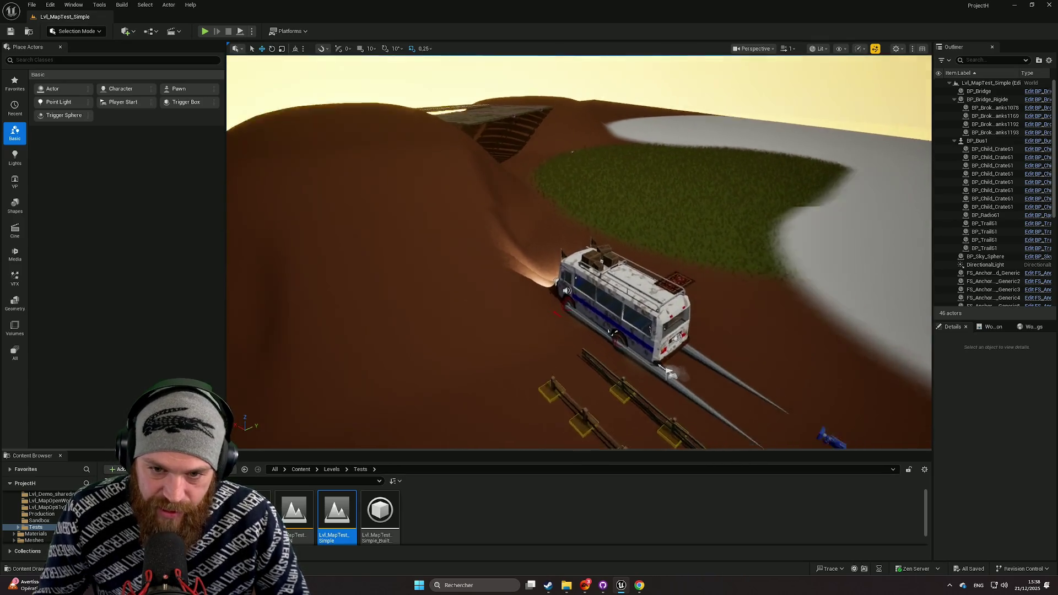
pyautogui.moveTo(687, 157)
pyautogui.mouseDown()
pyautogui.moveTo(347, 230)
pyautogui.moveTo(231, 34)
pyautogui.mouseUp()
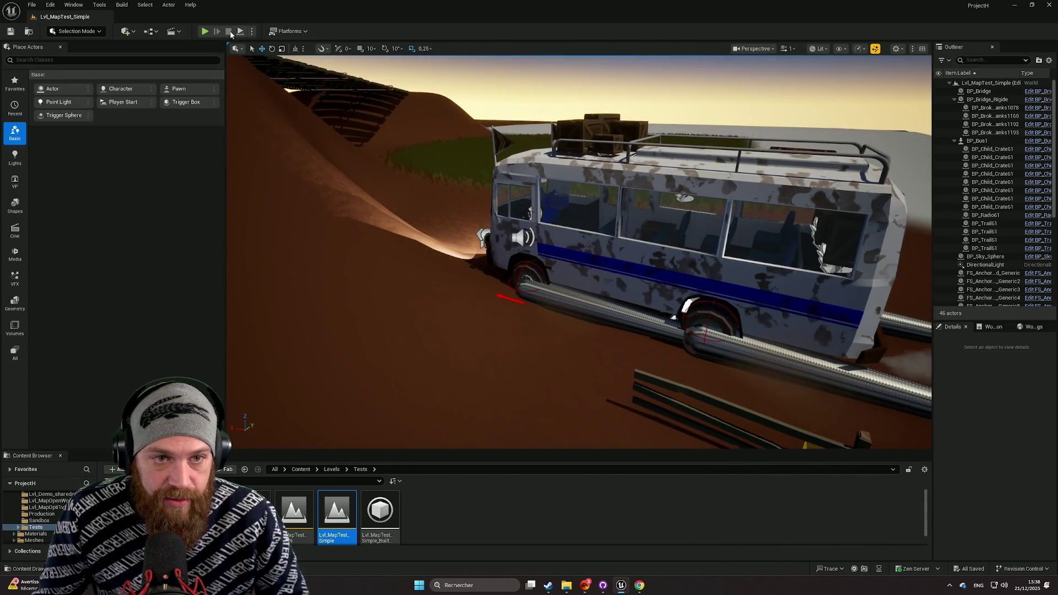
pyautogui.click(204, 31)
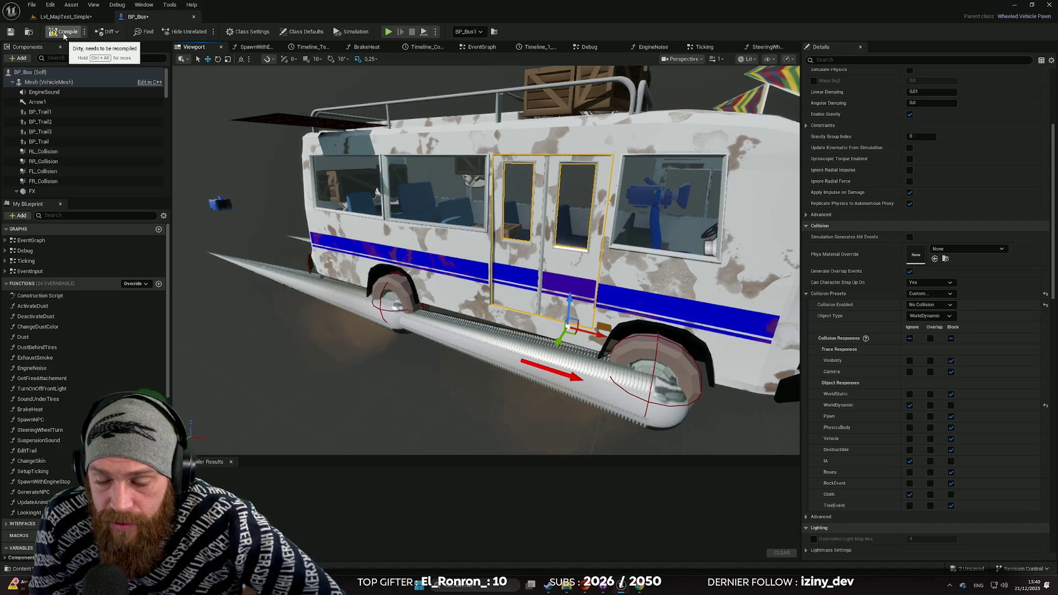
# - Compile the BP_Bus blueprint
pyautogui.click(65, 33)
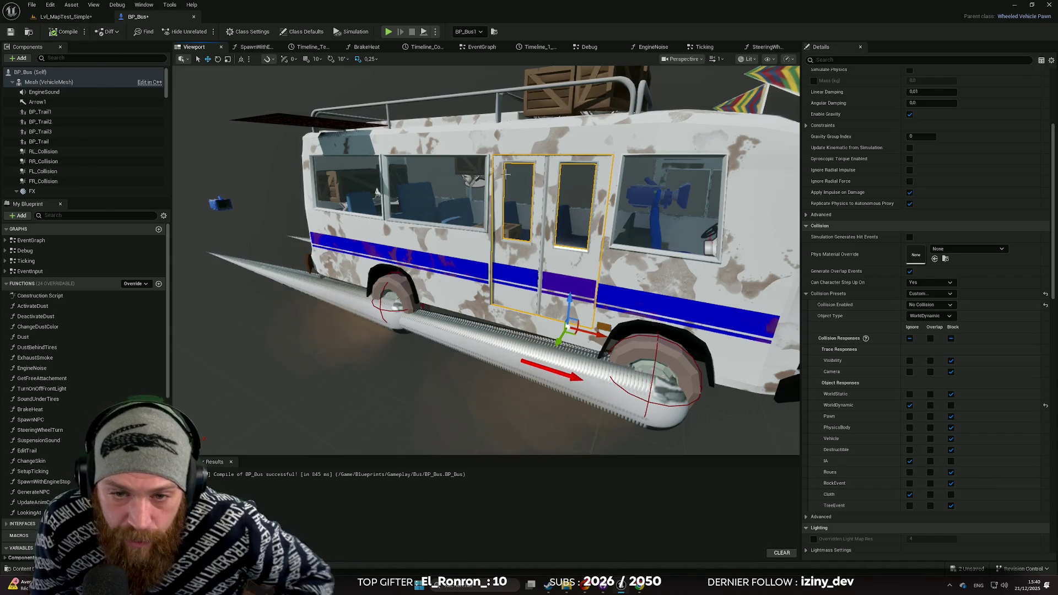
# - Select both door glass panes and set their Collision Presets to NoCollision
pyautogui.click(582, 213)
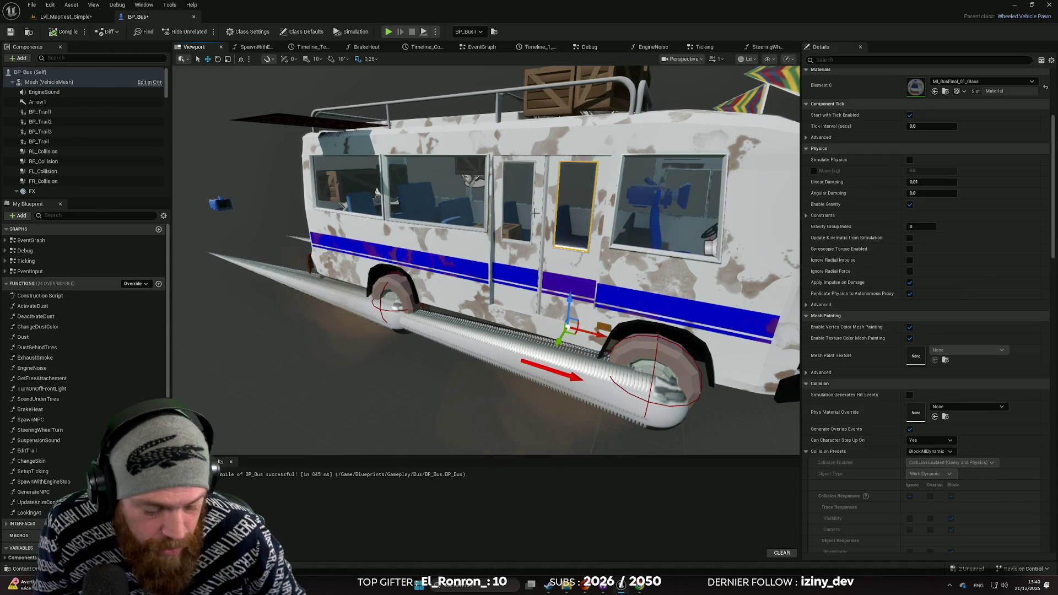
pyautogui.keyDown('ctrl'); pyautogui.click(520, 207); pyautogui.keyUp('ctrl')
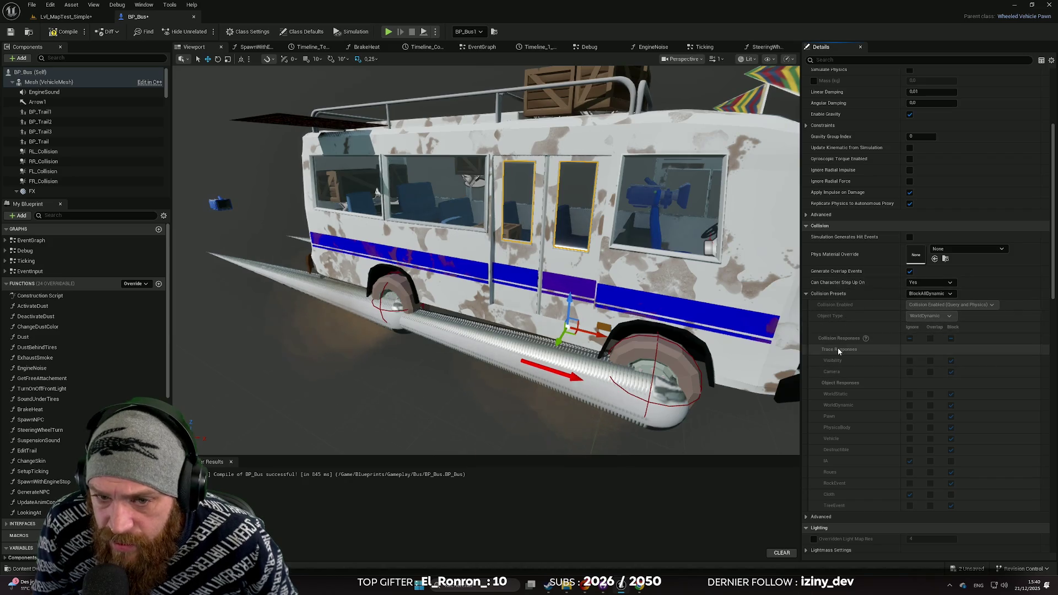
pyautogui.click(940, 294)
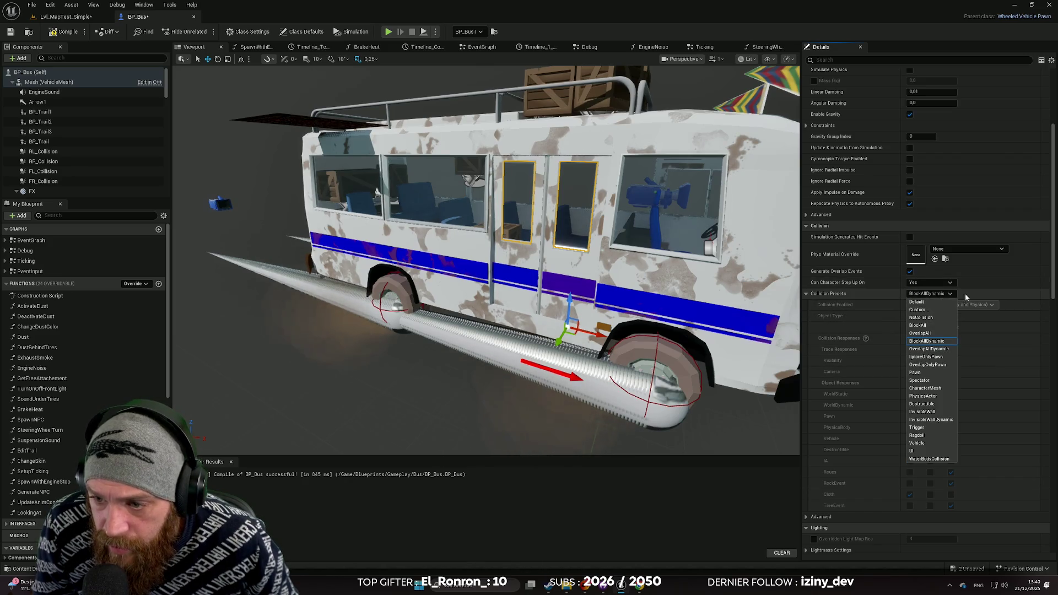
pyautogui.click(930, 319)
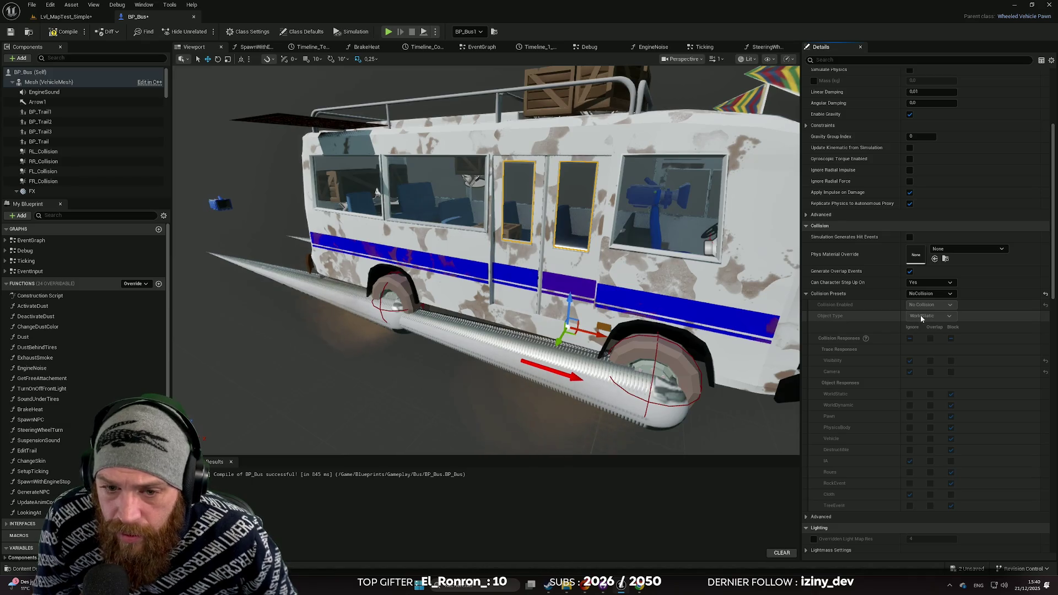
# - Recompile and save BP_Bus, then return to the Lvl_MapTest_Simple level
pyautogui.click(73, 33)
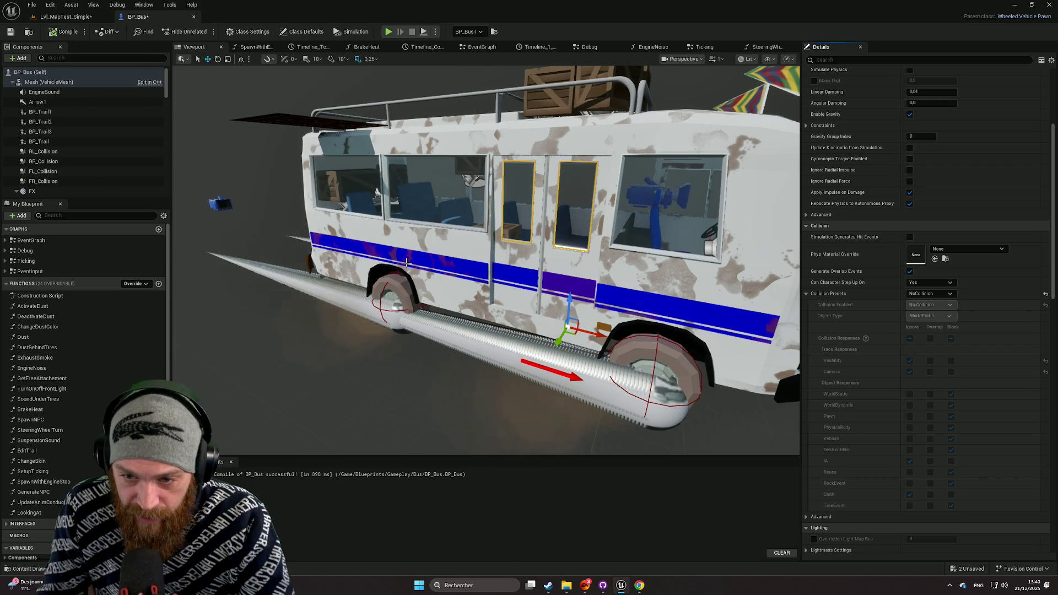
pyautogui.click(10, 32)
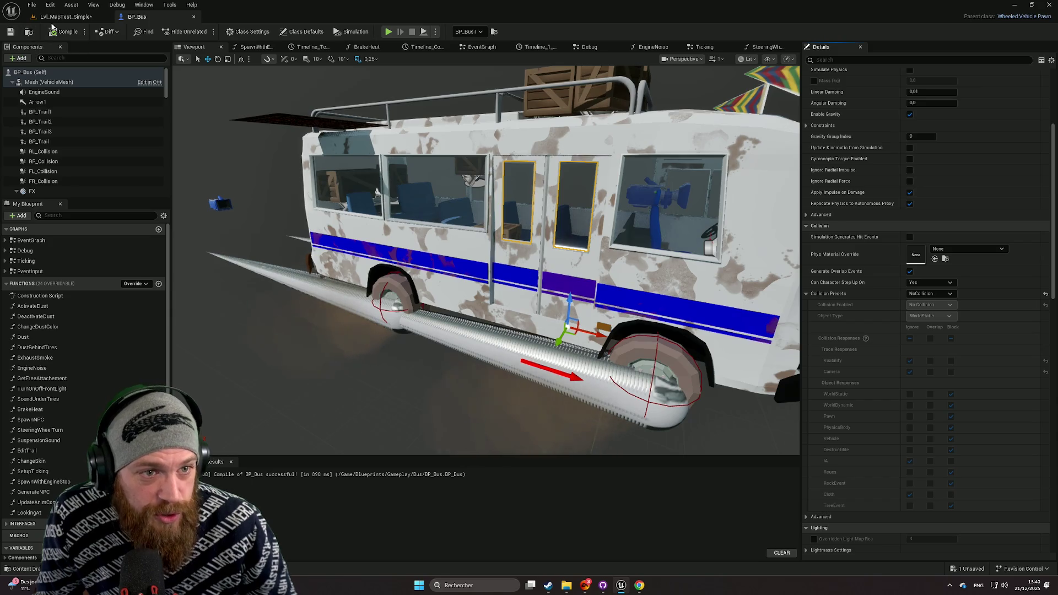
pyautogui.click(78, 20)
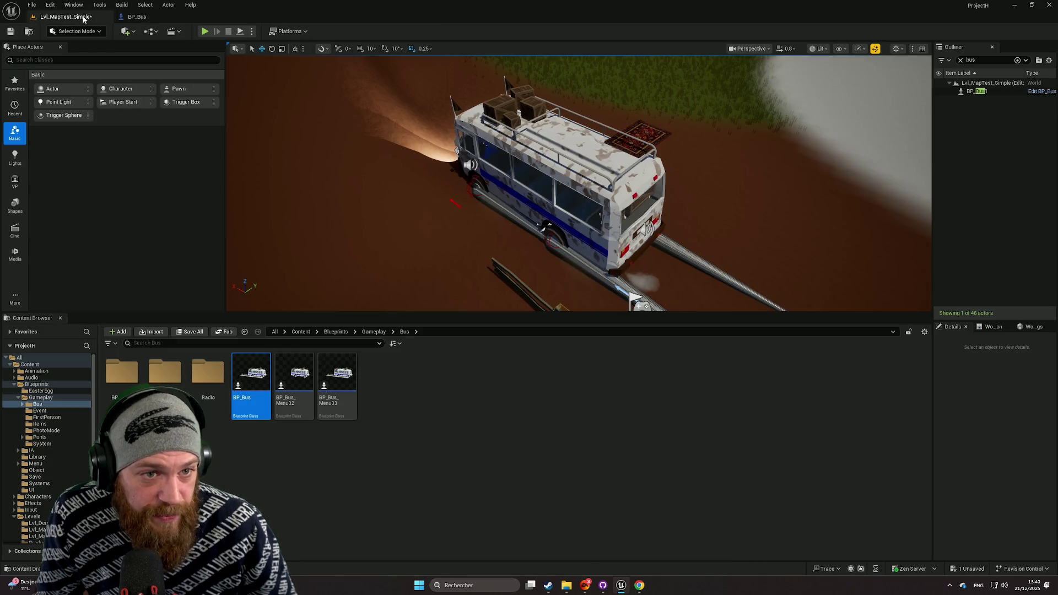
# - Start Play and cycle the bus cameras through side, passenger interior and exterior views
pyautogui.moveTo(522, 313); pyautogui.dragTo(524, 471)
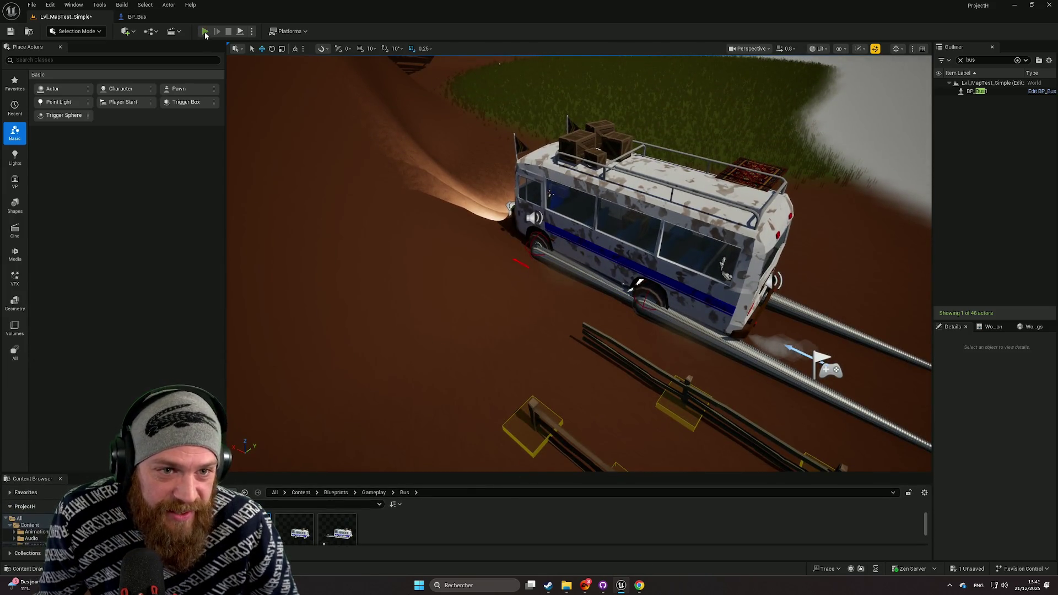
pyautogui.click(205, 31)
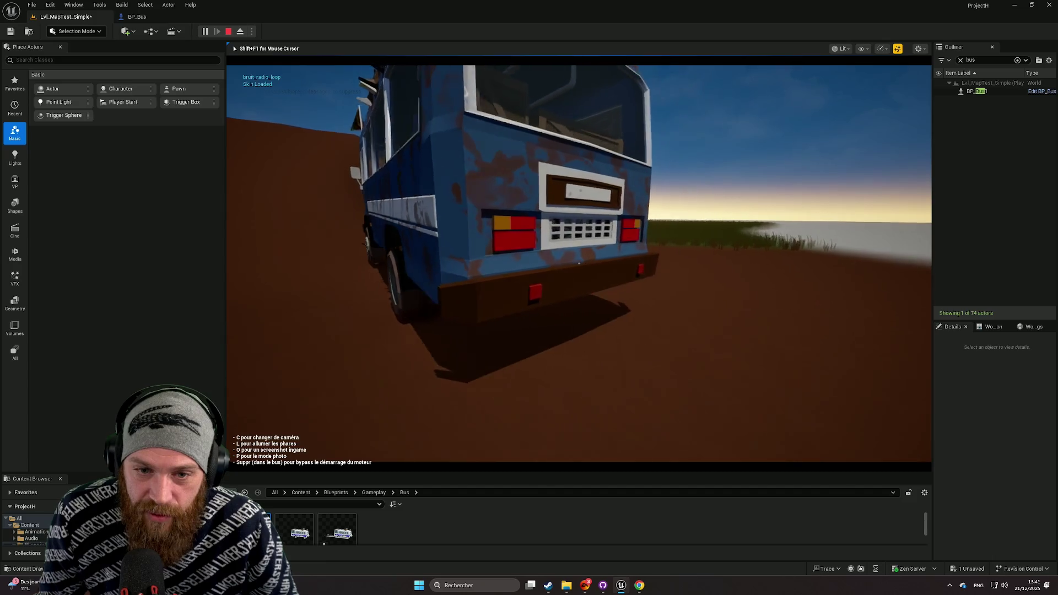
pyautogui.hotkey('alt', 'shift')
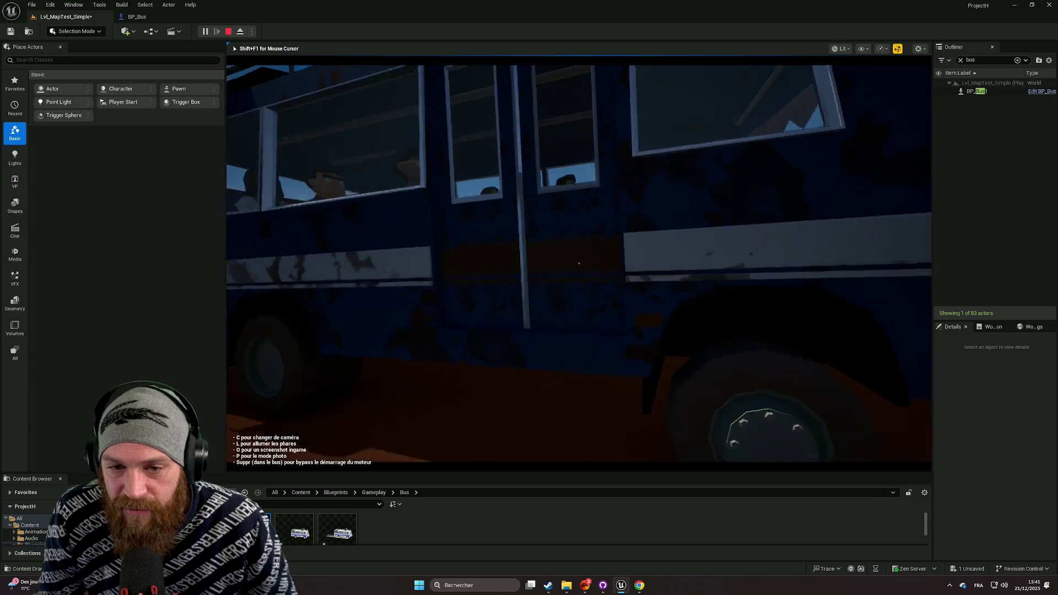
pyautogui.press('c')
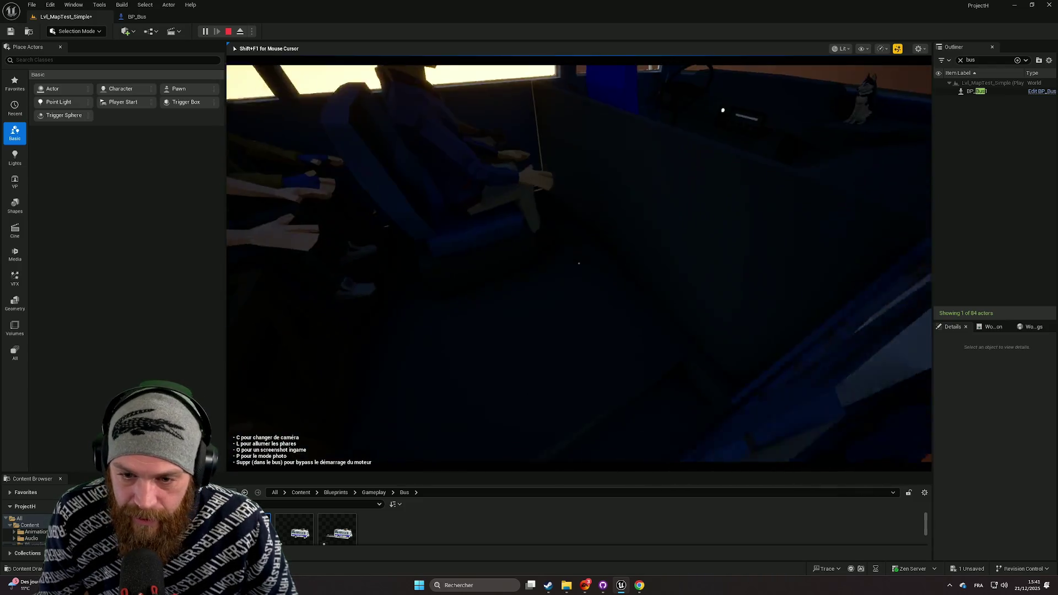
pyautogui.press('c')
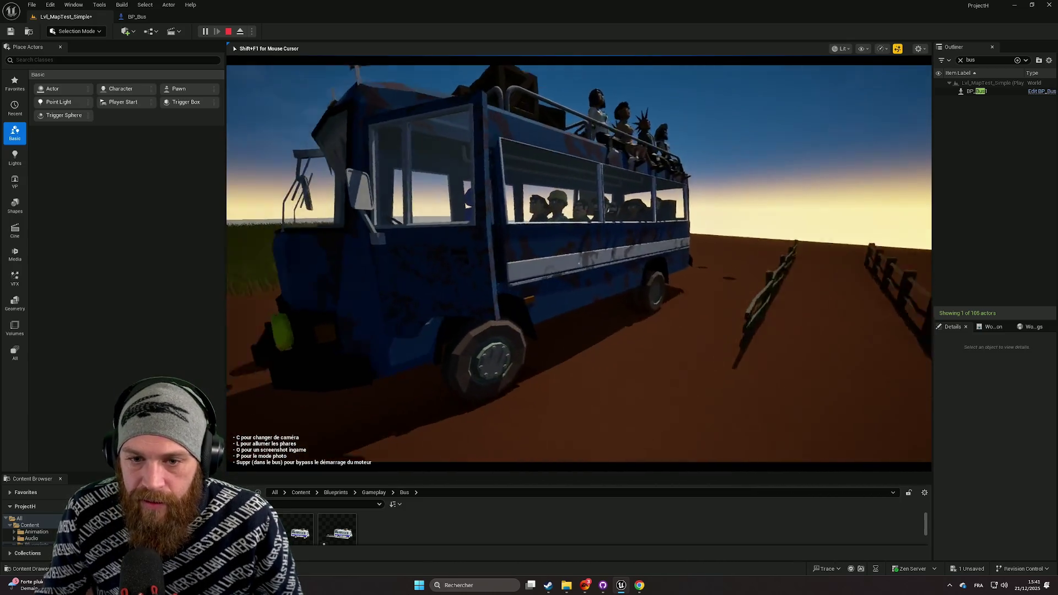
# - Cycle to the chase camera and other bus views, then switch on the headlights with L
pyautogui.press('c')
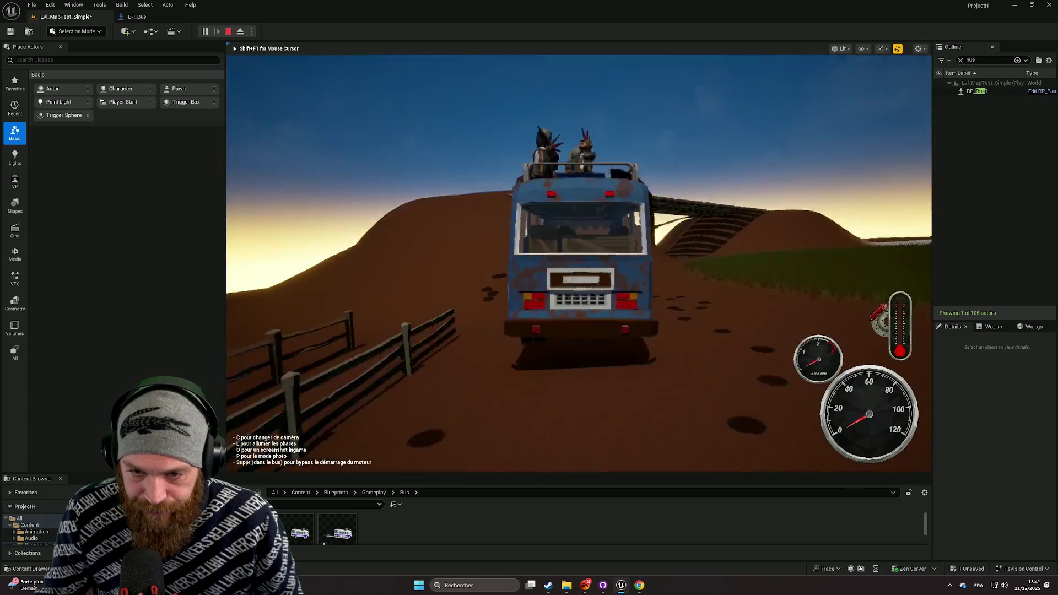
pyautogui.press('c')
pyautogui.press('c')
pyautogui.press('c')
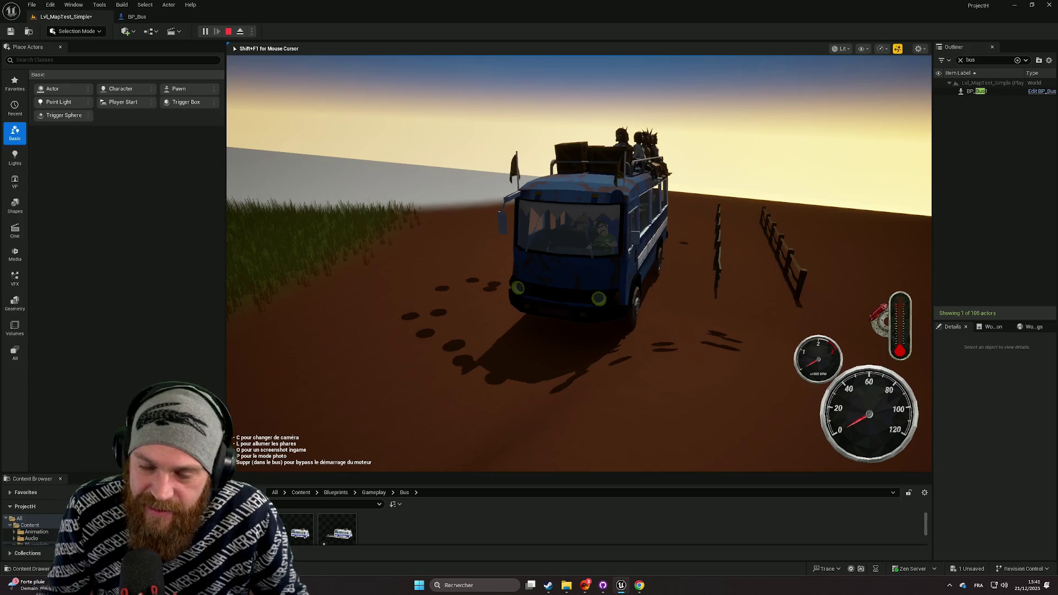
pyautogui.press('c')
pyautogui.press('c')
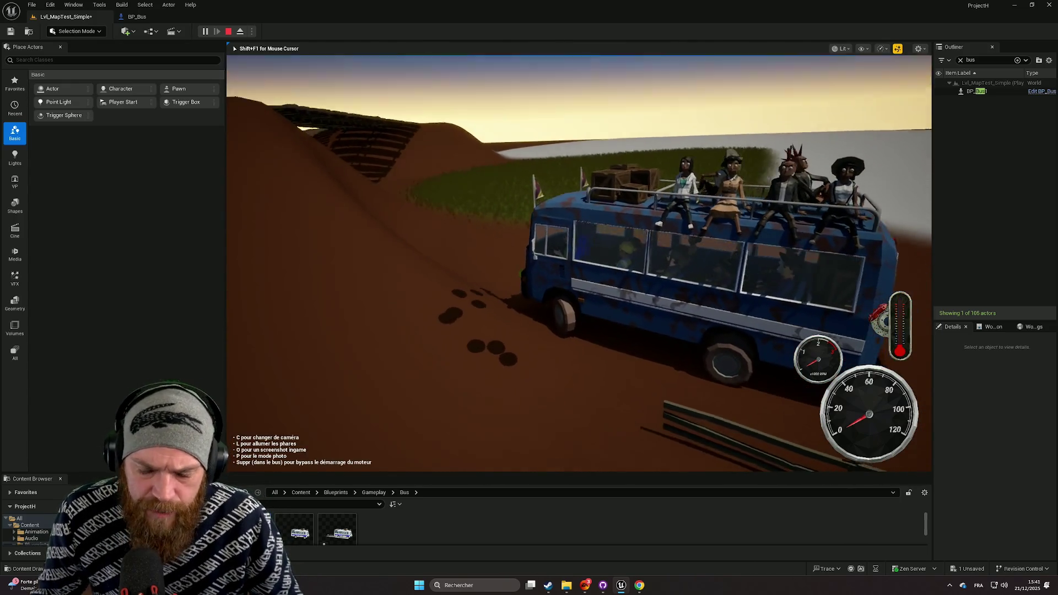
pyautogui.press('l')
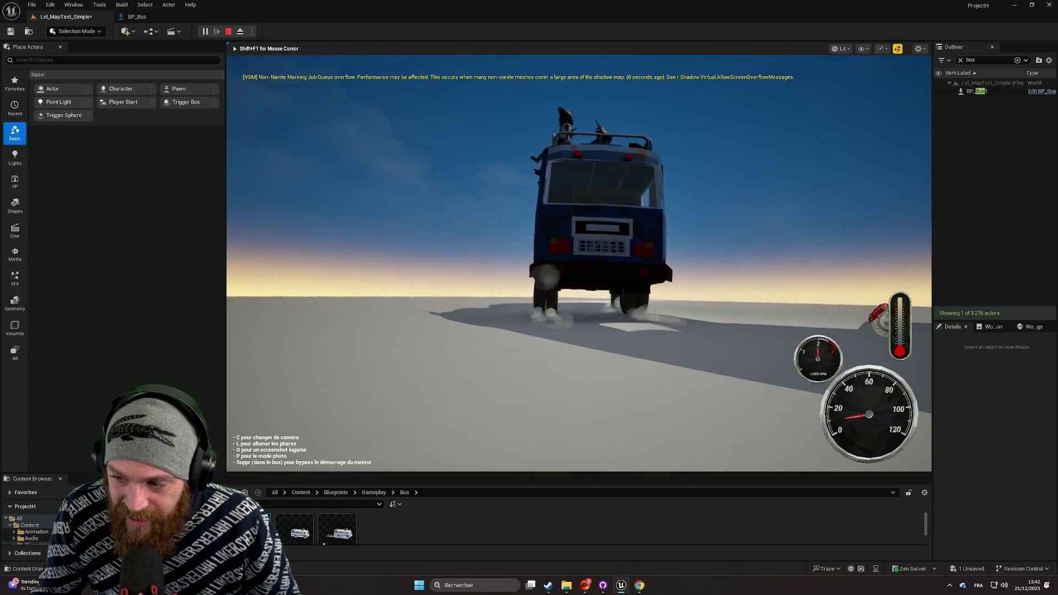
# - Switch the bus camera to the front view, then to the interior close-up
pyautogui.press('c')
pyautogui.press('c')
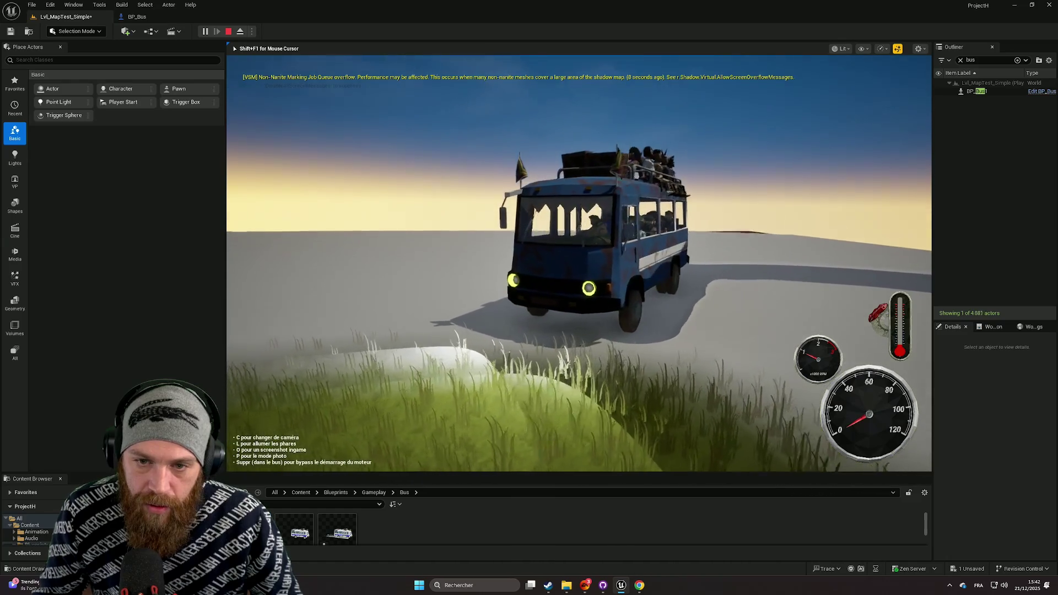
pyautogui.press('c')
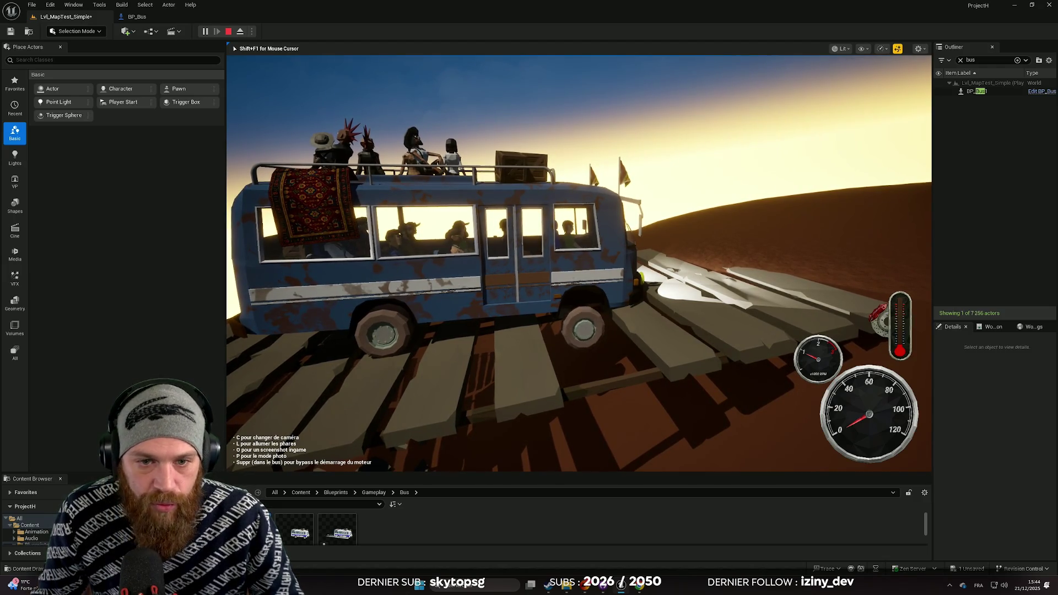
# - Stop the play session with Esc and start a new one
pyautogui.press('Escape')
pyautogui.click(203, 34)
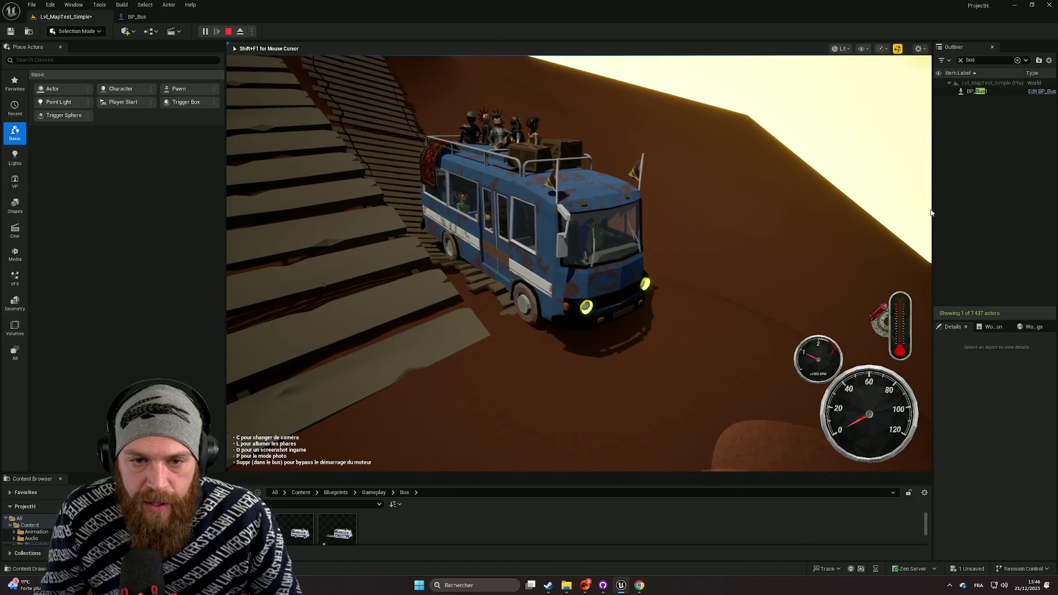
# - Stop play, zoom in close on the bus, restart Play and select BP_Bus1
pyautogui.press('Escape')
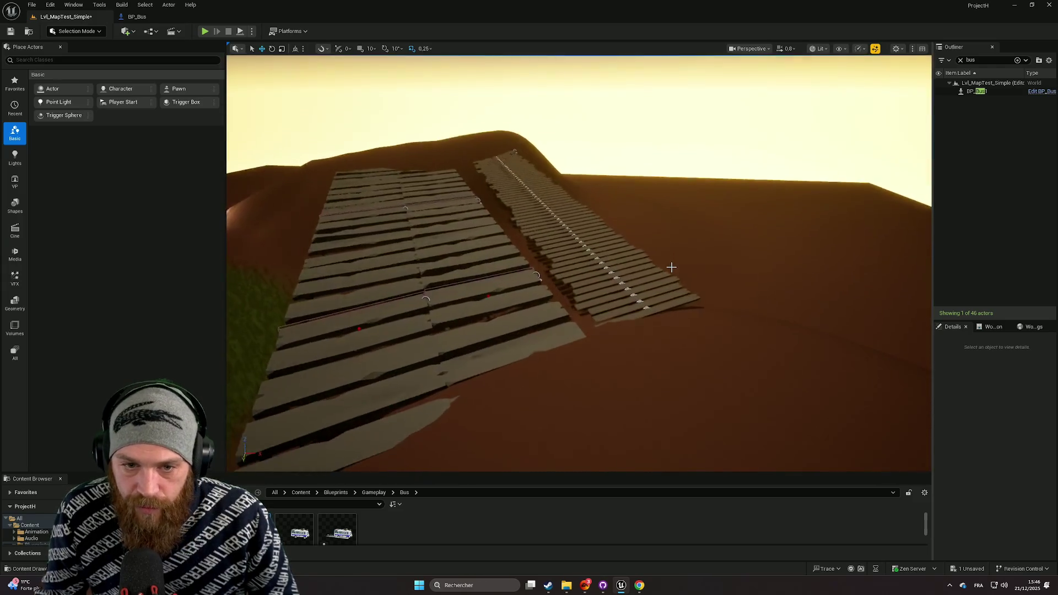
pyautogui.scroll(1, 672, 267)
pyautogui.press('w')
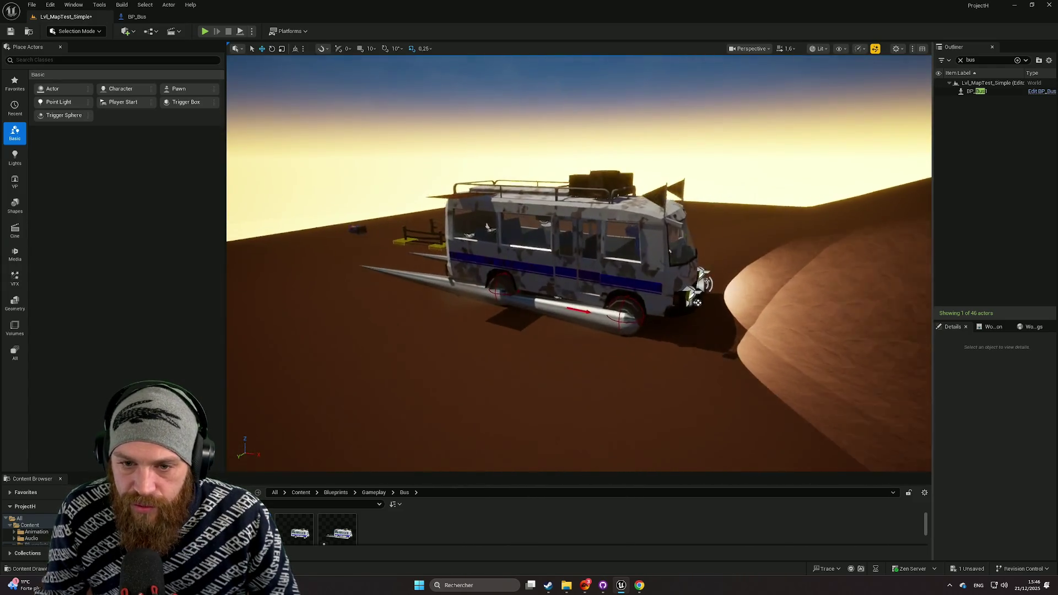
pyautogui.scroll(2, 669, 267)
pyautogui.click(240, 31)
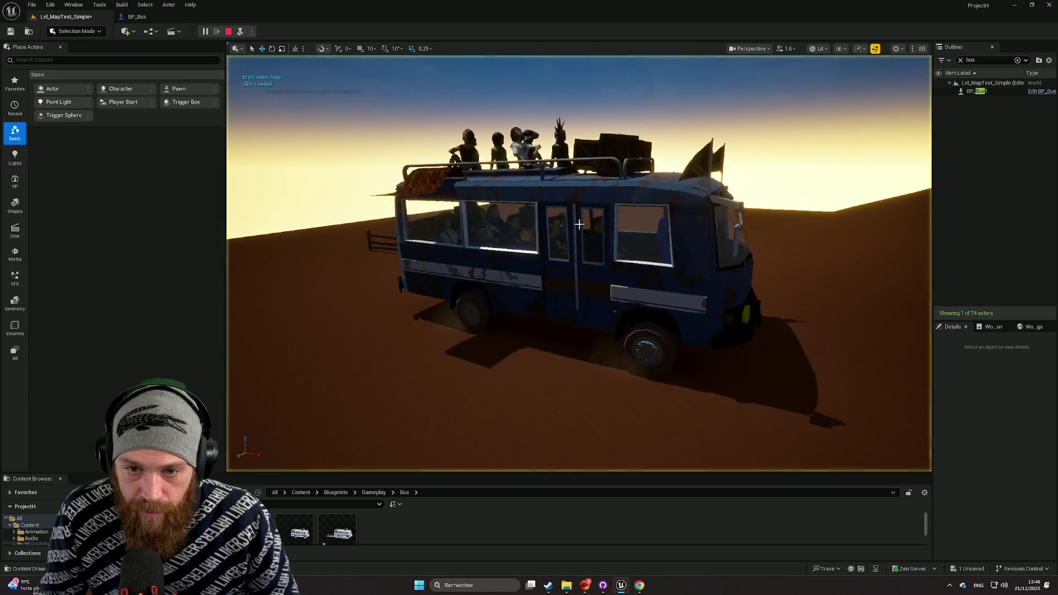
pyautogui.click(573, 228)
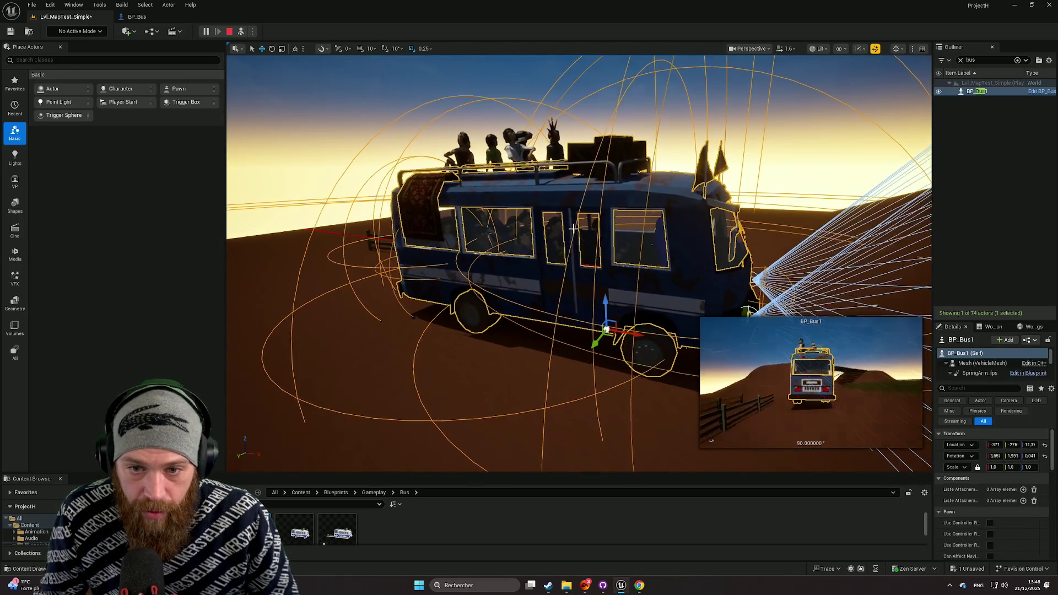
# - Stop the running test session of the bus and launch a new one
pyautogui.moveTo(605, 300); pyautogui.dragTo(604, 287)
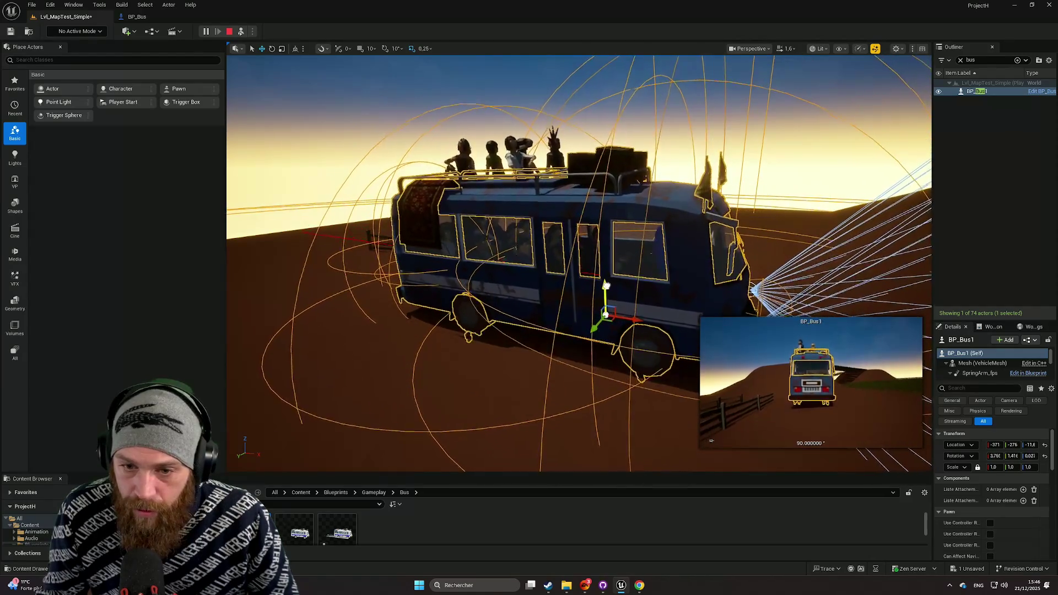
pyautogui.scroll(5, 609, 276)
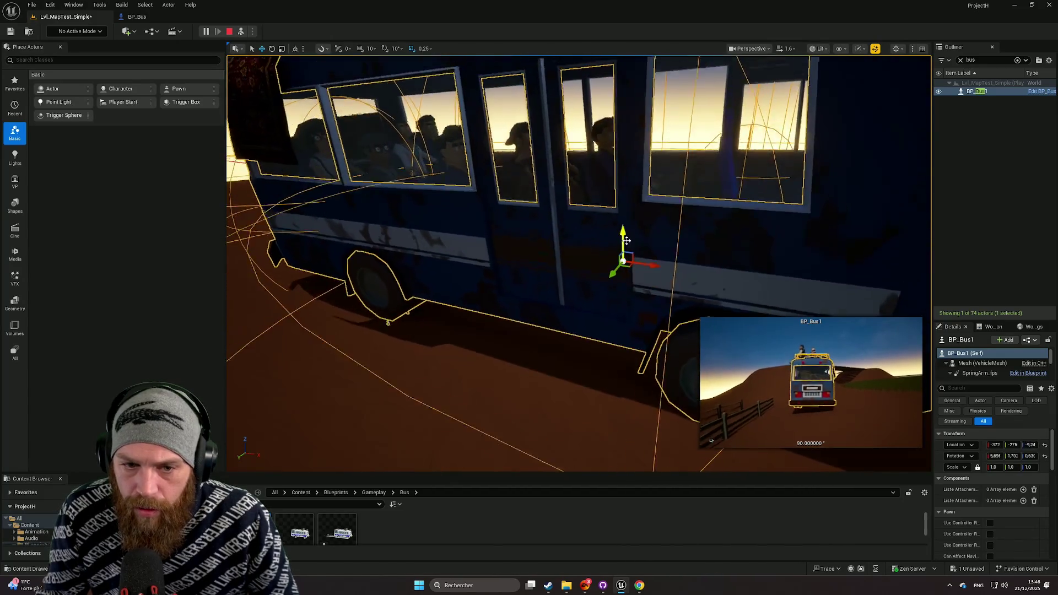
pyautogui.scroll(3, 624, 236)
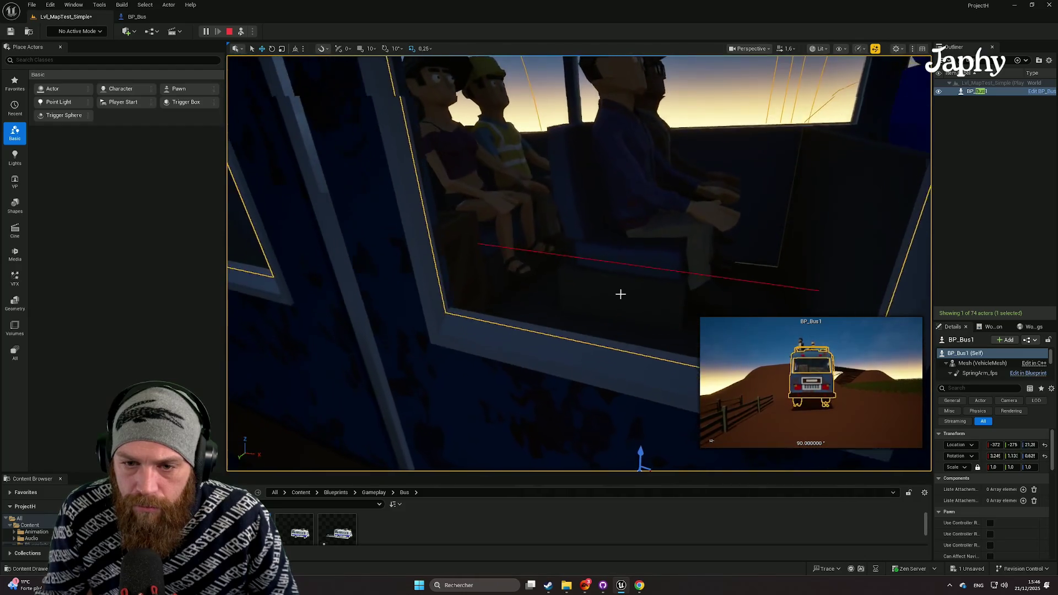
pyautogui.scroll(-4, 624, 236)
pyautogui.scroll(2, 619, 298)
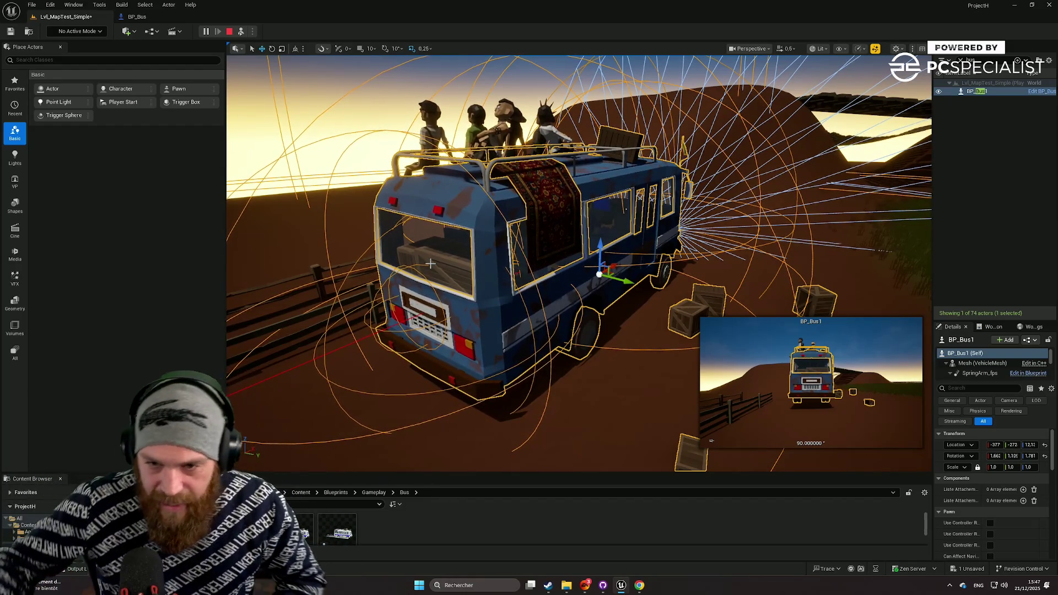
pyautogui.click(230, 34)
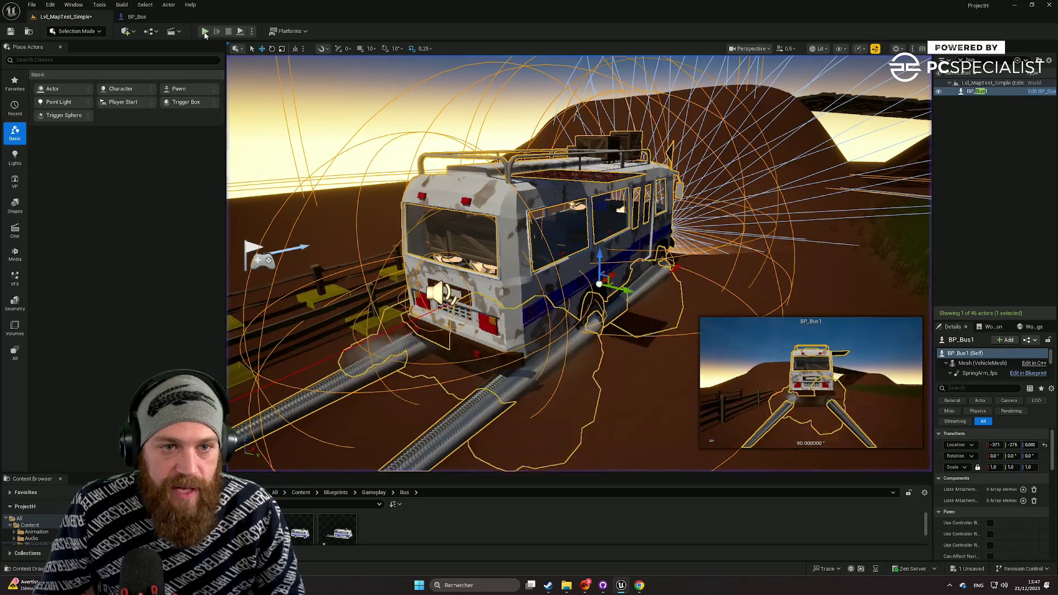
pyautogui.click(205, 31)
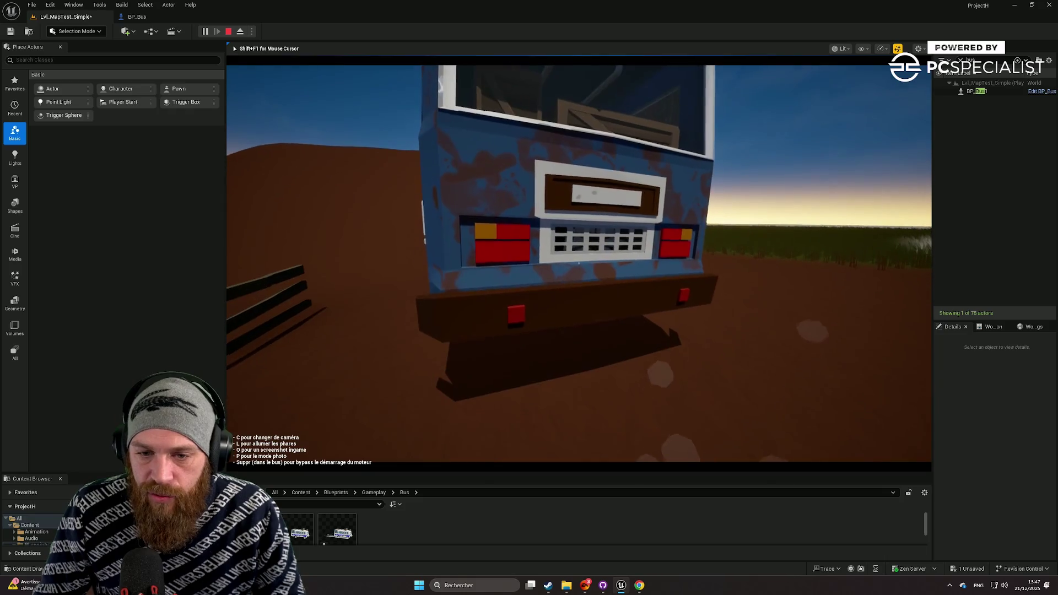
# - Walk up to the bus, take the driver's seat, and switch to the outside camera
pyautogui.press('w')
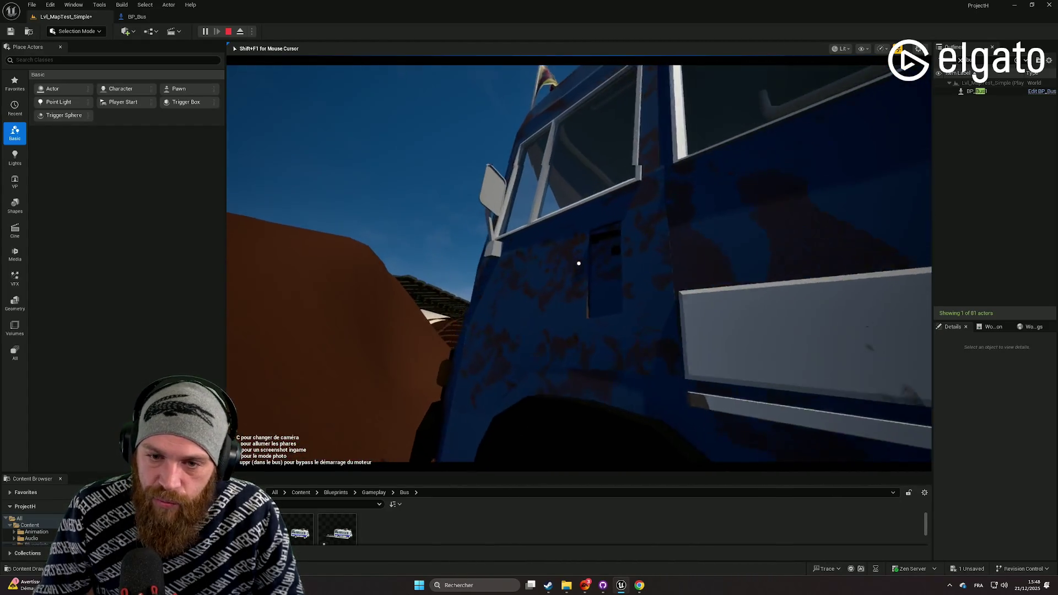
pyautogui.press('e')
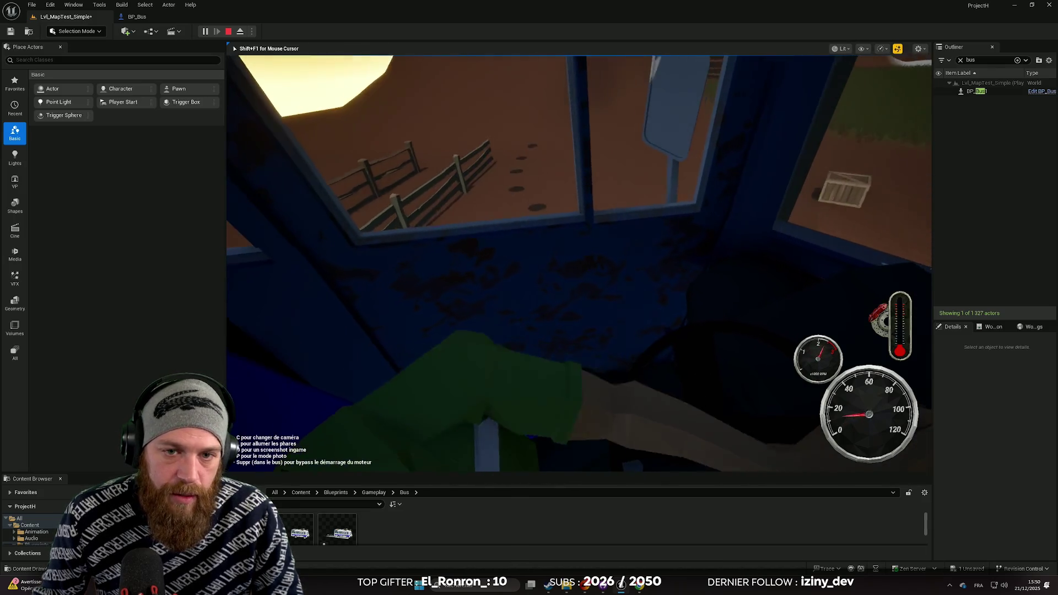
pyautogui.press('c')
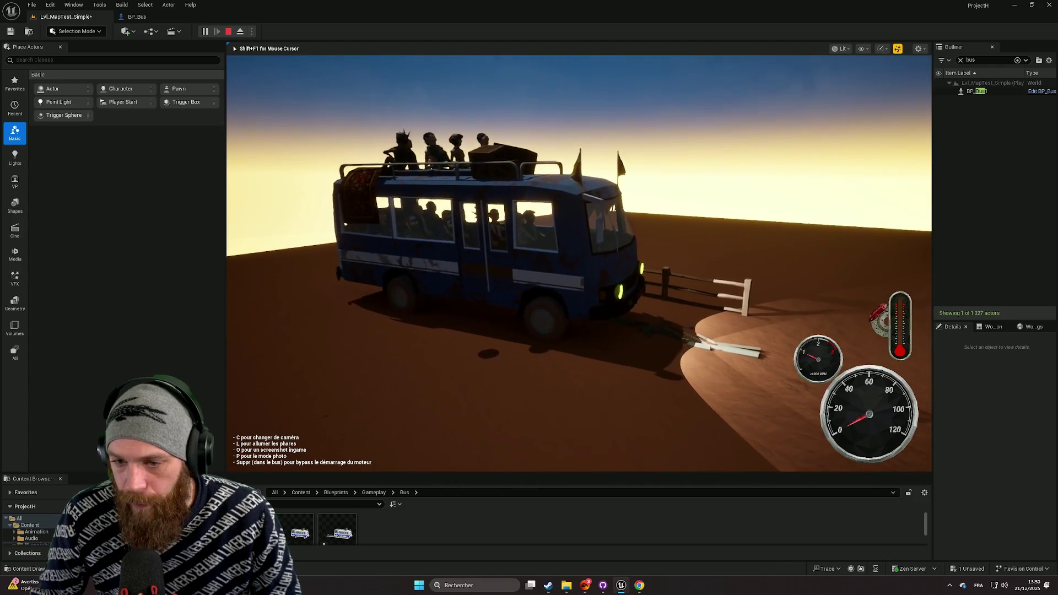
# - Switch to the overhead bus camera, end the play session, and focus the editor view on BP_Bus1
pyautogui.press('c')
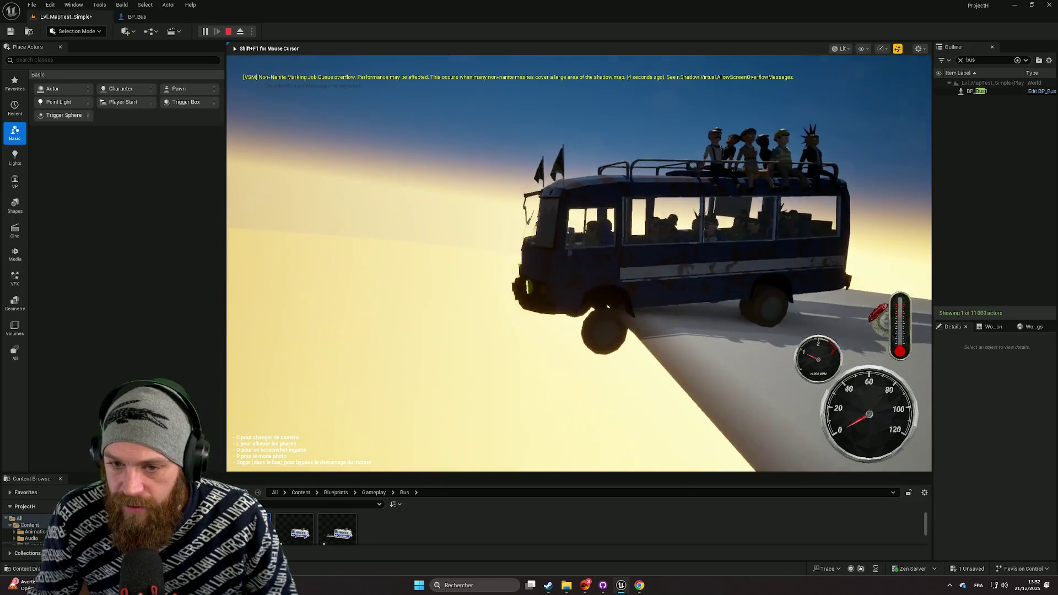
pyautogui.press('Escape')
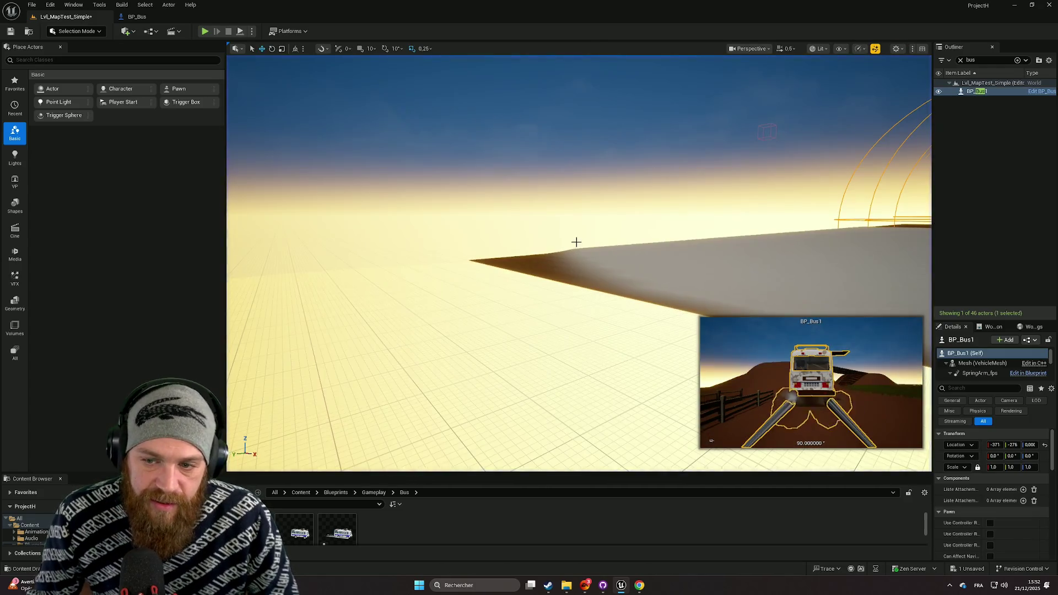
pyautogui.press('f')
pyautogui.scroll(3, 529, 264)
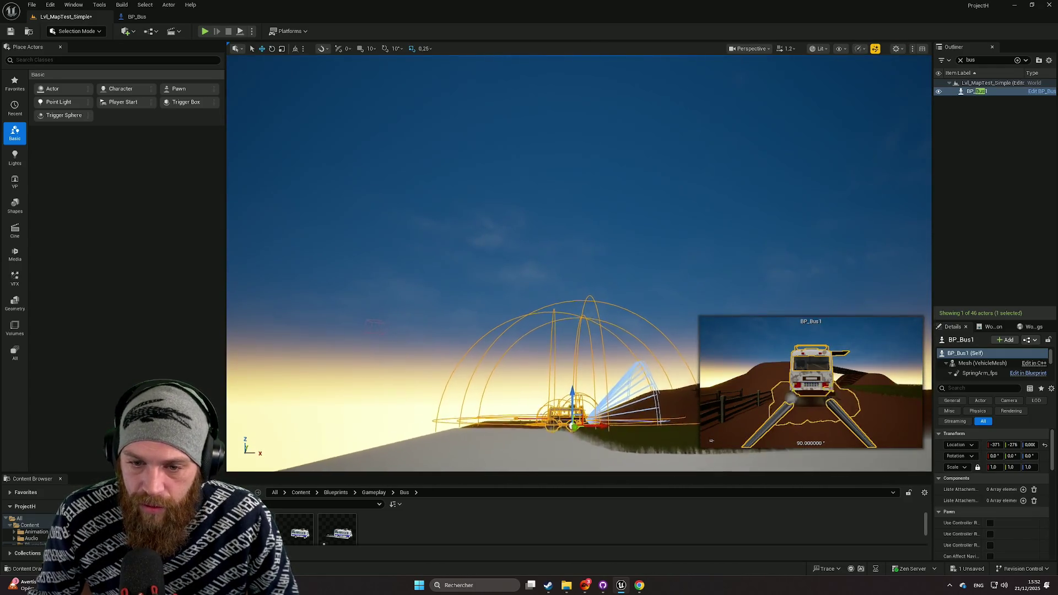
# - Start Play mode, drive the bus forward while turning, and cycle game cameras to the cockpit view
pyautogui.press('w')
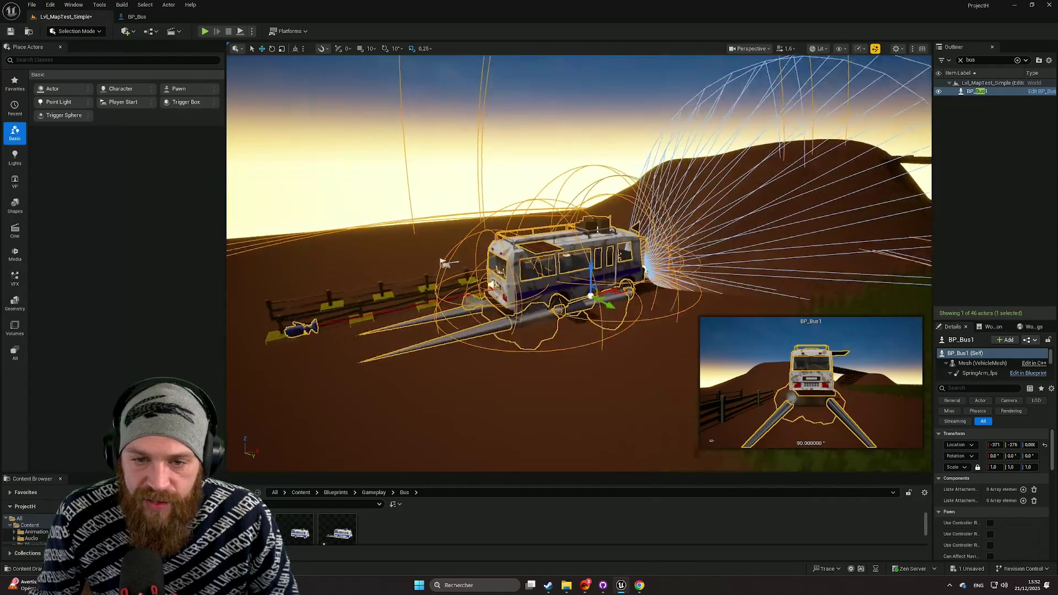
pyautogui.click(205, 32)
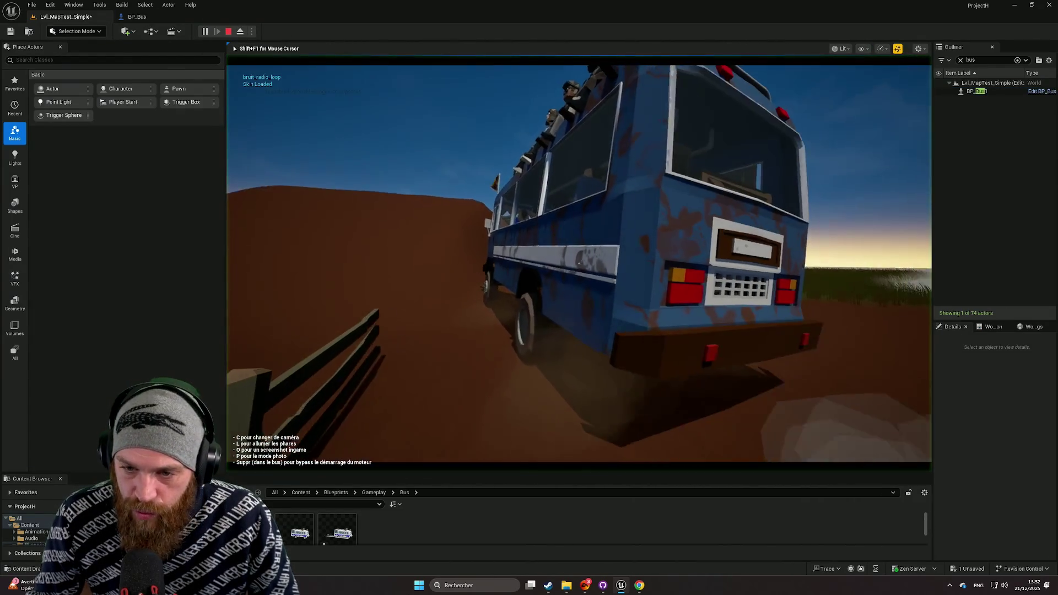
pyautogui.hotkey('alt', 'shift')
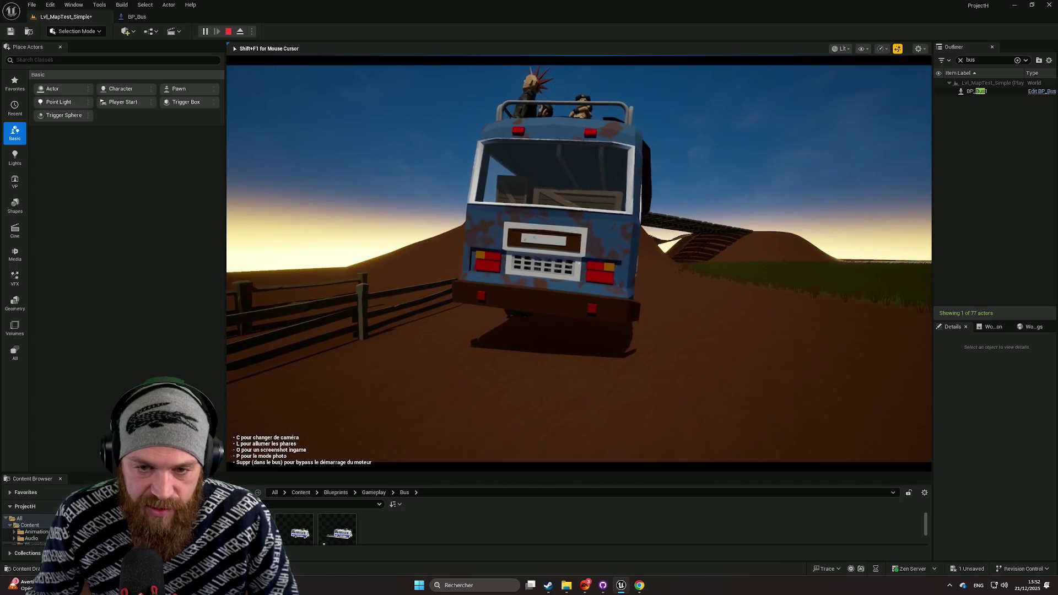
pyautogui.press('c')
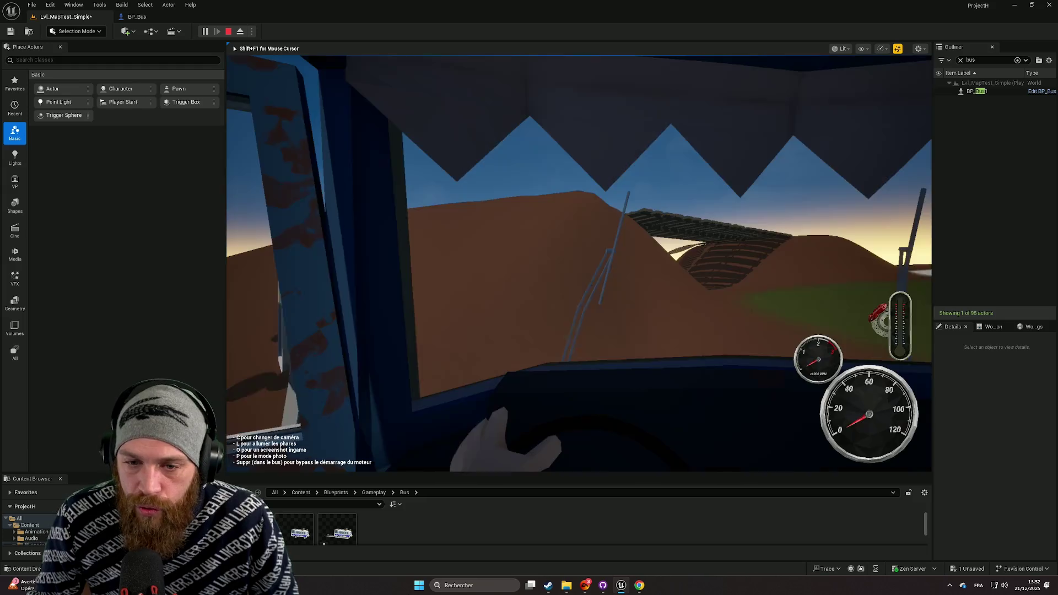
pyautogui.press('c')
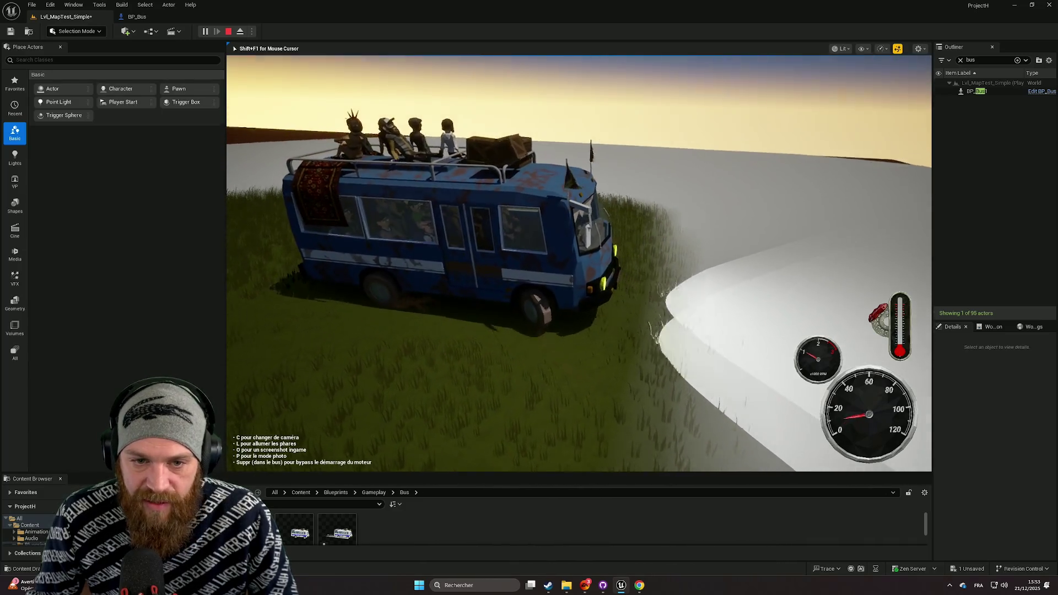
# - Switch on the bus headlights with L, then bring up the PAUSE menu with Escape
pyautogui.press('l')
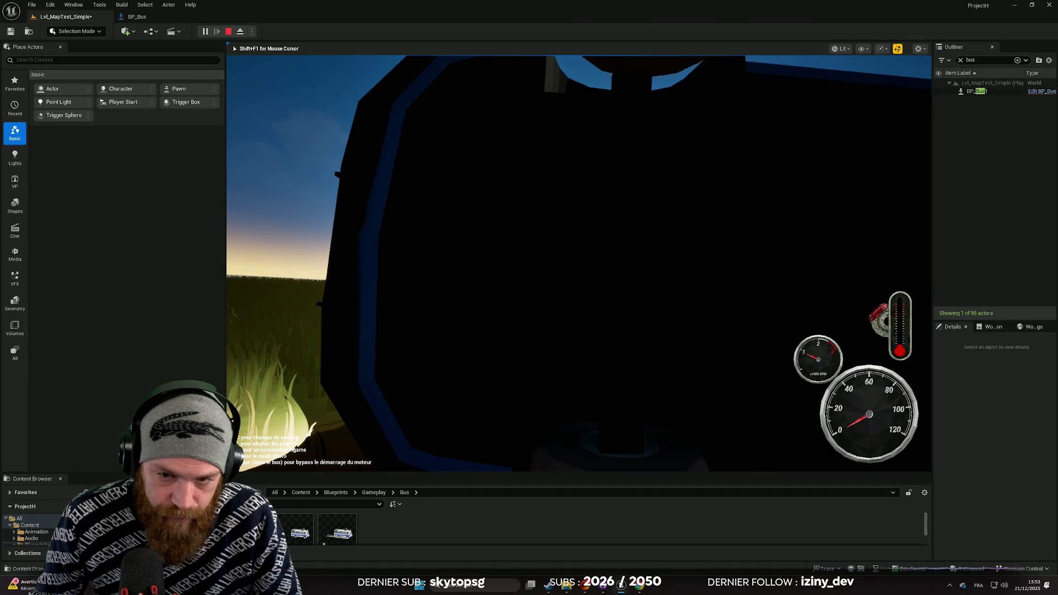
pyautogui.press('Escape')
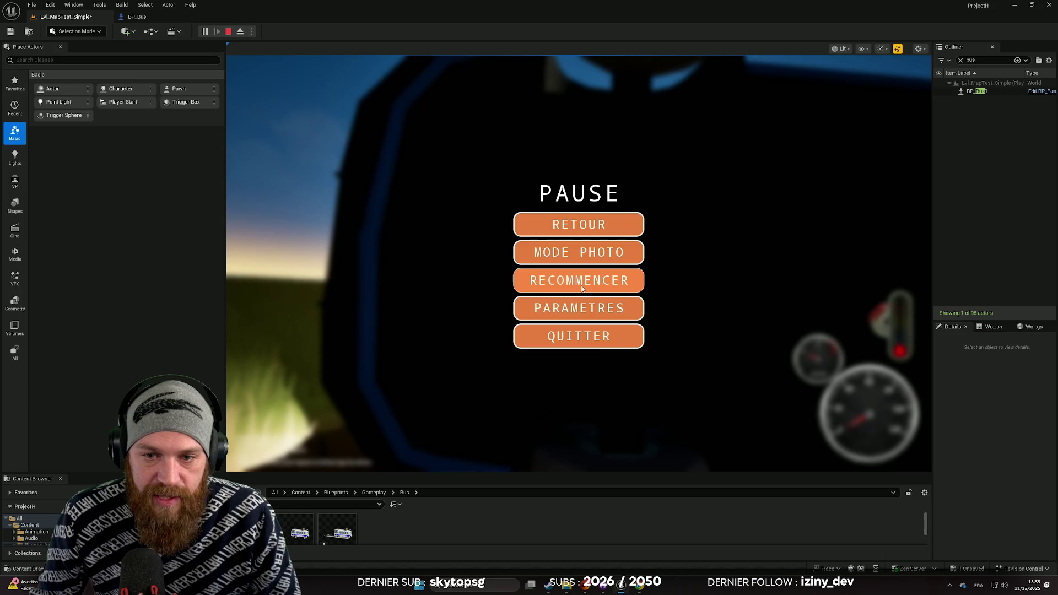
# - Restart the level via RECOMMENCER, walk forward, then bring the CHANGELOG.md browser page to the front
pyautogui.click(579, 280)
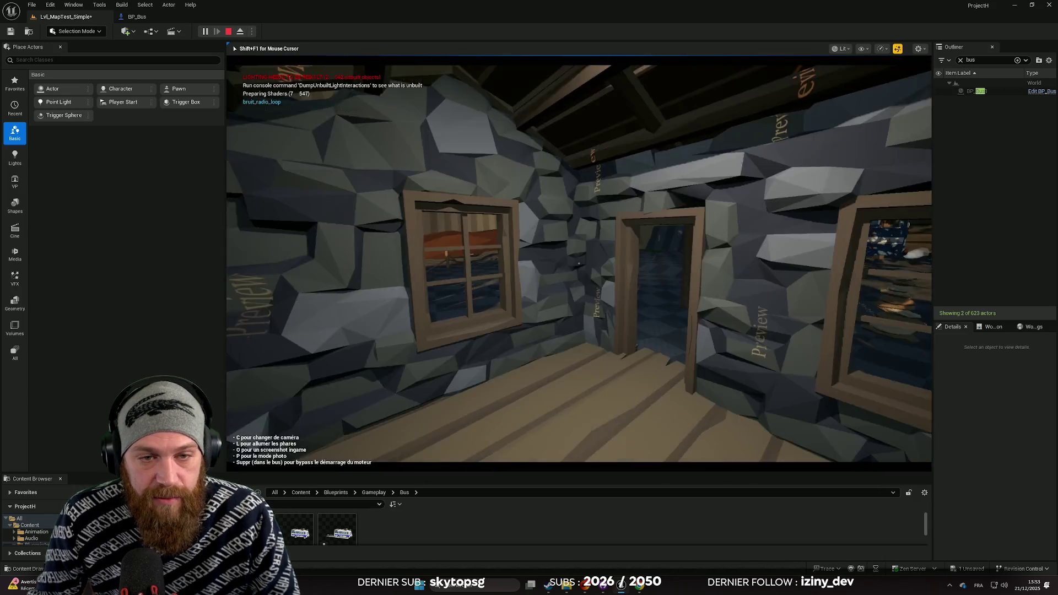
pyautogui.press('w')
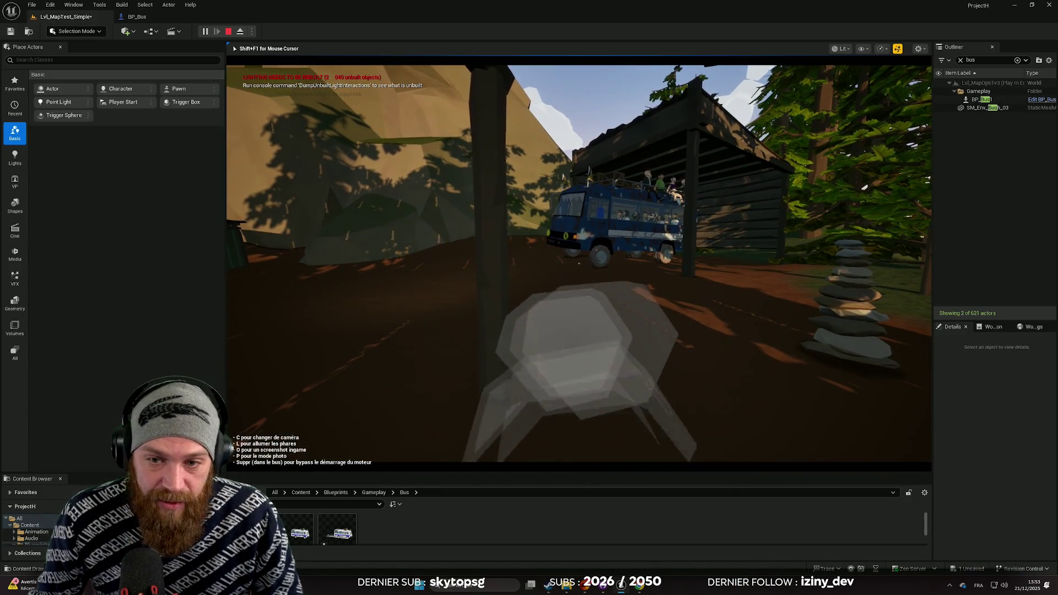
pyautogui.press('super')
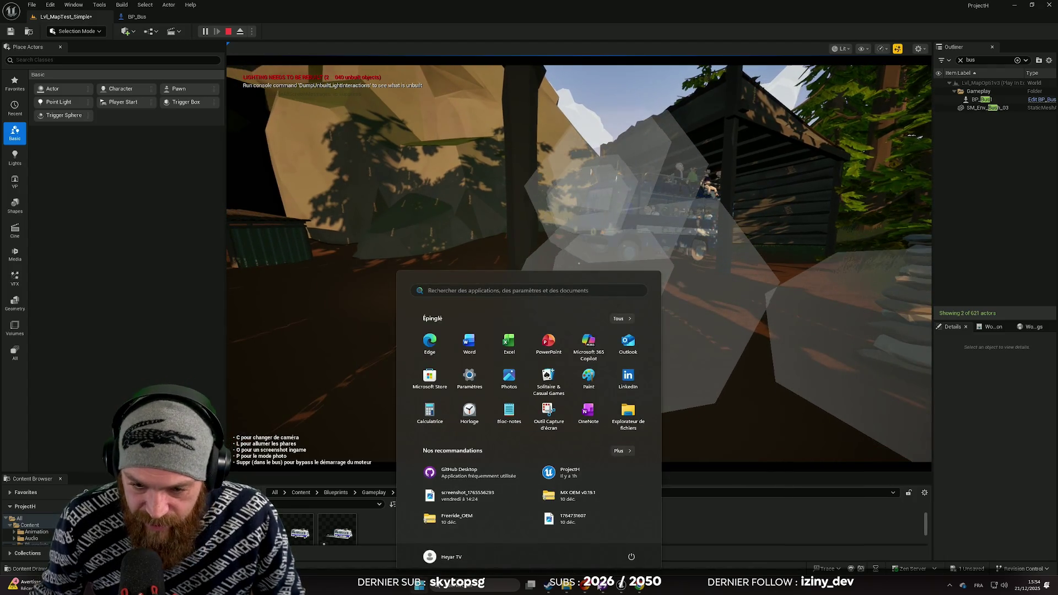
pyautogui.moveTo(641, 591)
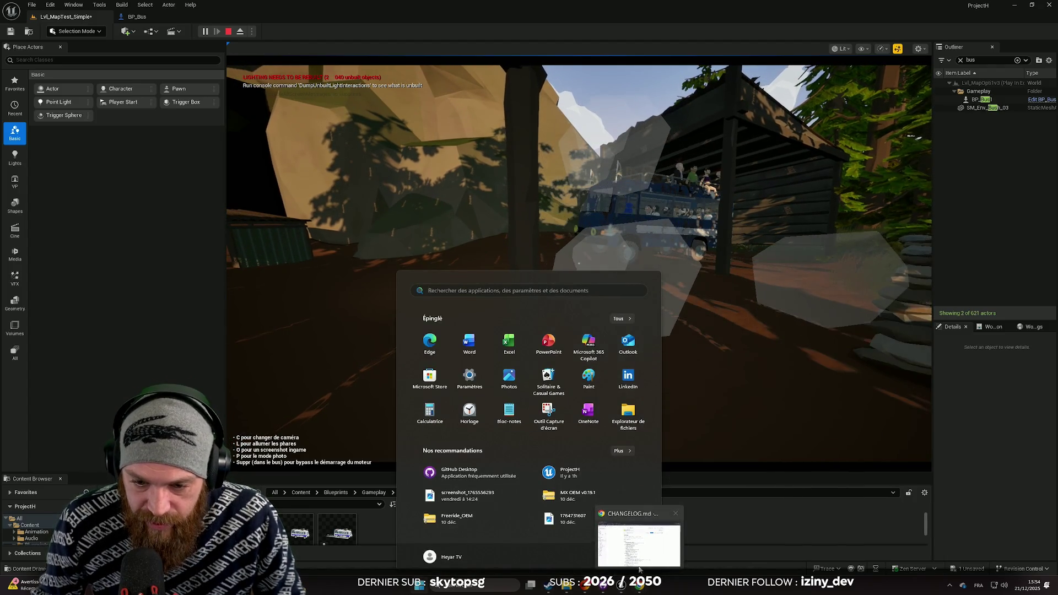
pyautogui.click(639, 566)
# - Scroll through CHANGELOG.md past the 0.0.5 entries to the Ajouté section listing bus SFX, radio and dog model
pyautogui.scroll(-2, 661, 365)
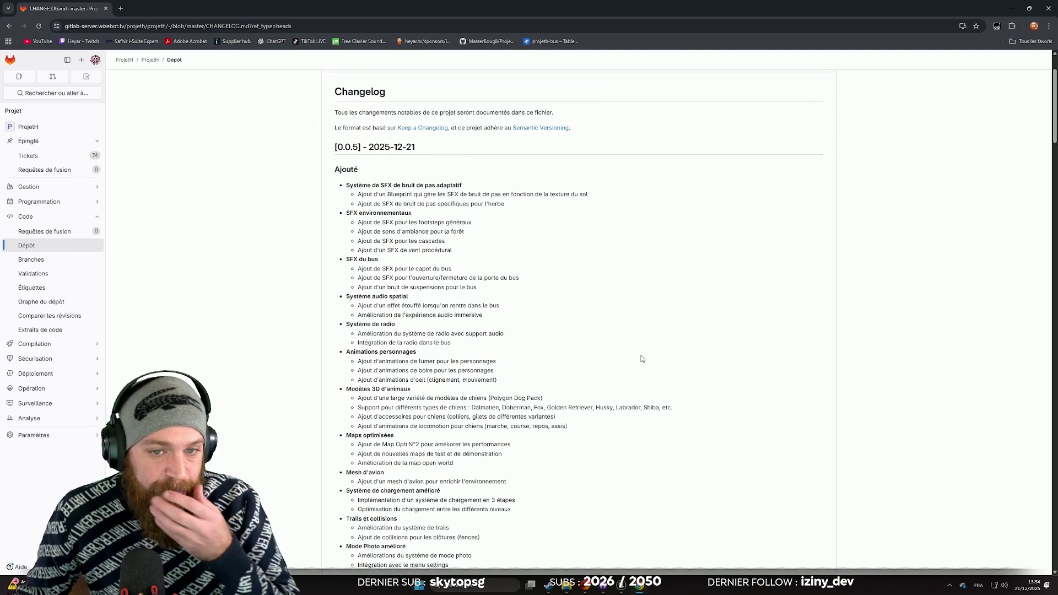
pyautogui.scroll(-20, 672, 303)
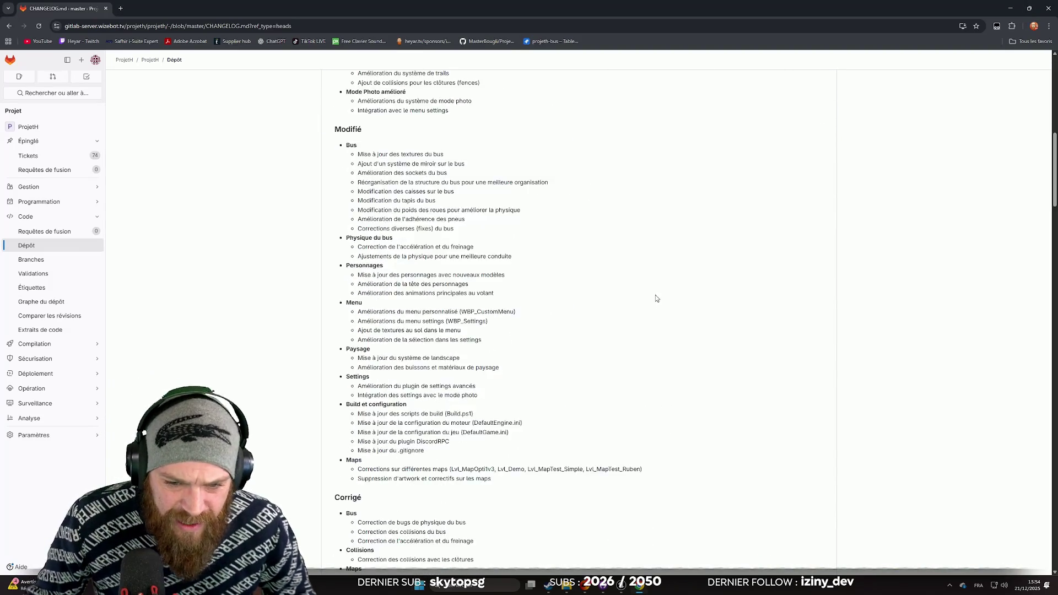
pyautogui.moveTo(1054, 331)
pyautogui.mouseDown()
pyautogui.moveTo(1044, 534)
pyautogui.moveTo(1046, 50)
pyautogui.mouseUp()
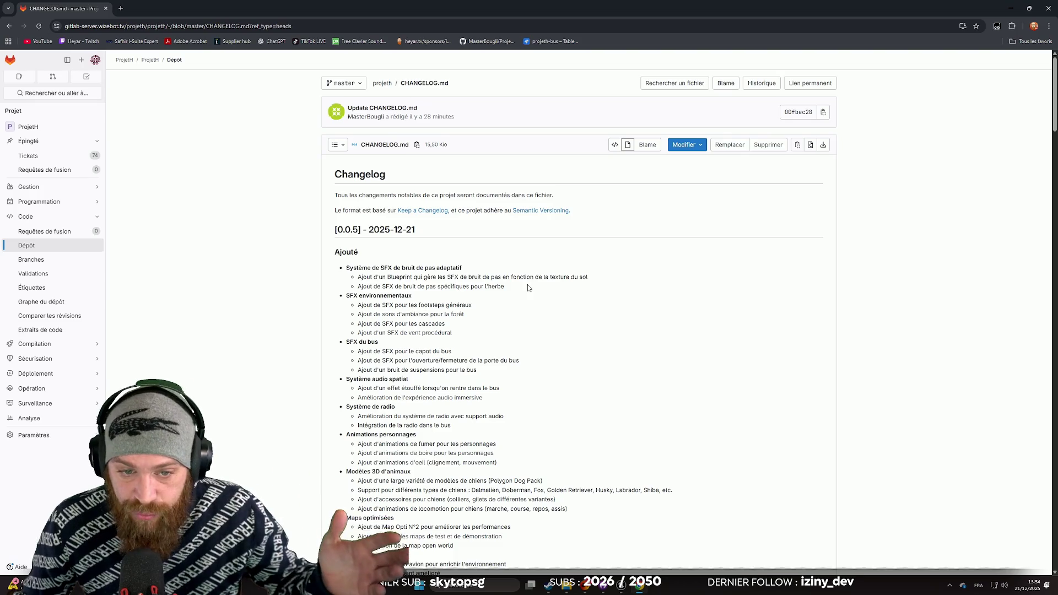
pyautogui.scroll(-1, 529, 287)
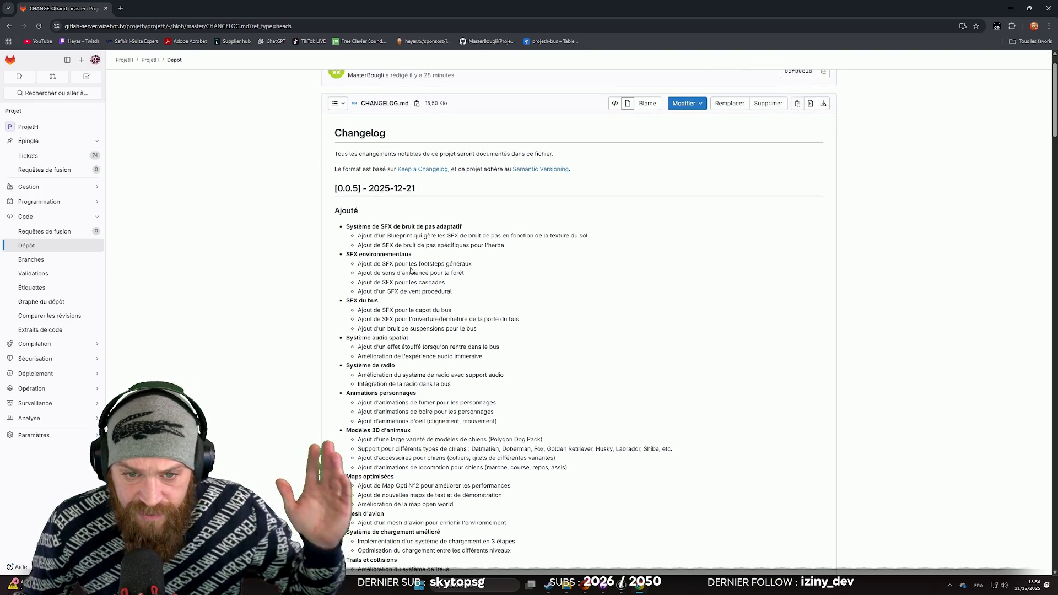
pyautogui.scroll(-1, 411, 270)
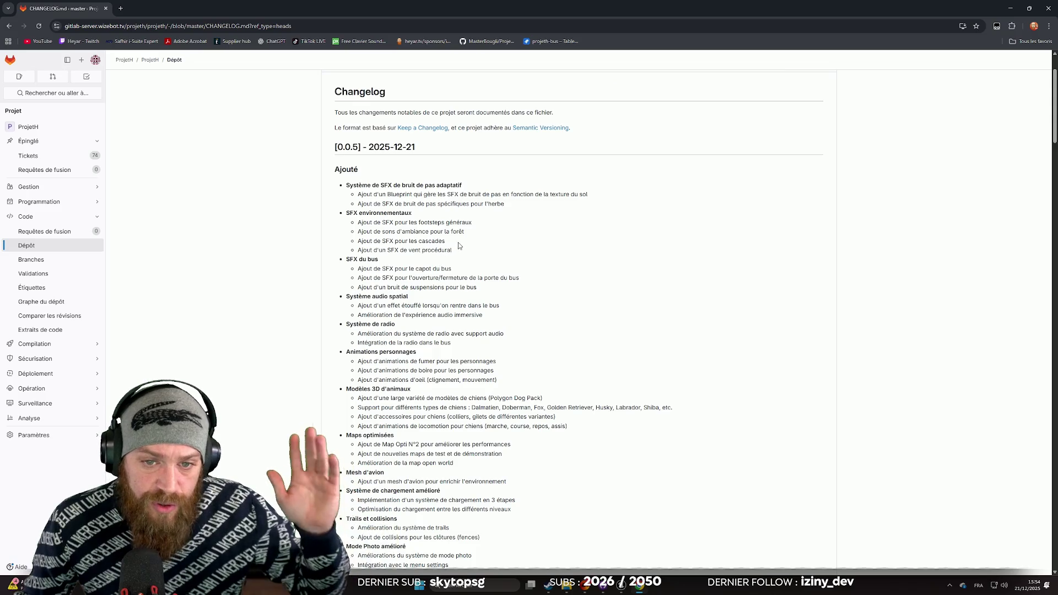
pyautogui.scroll(-1, 460, 245)
pyautogui.scroll(-1, 489, 221)
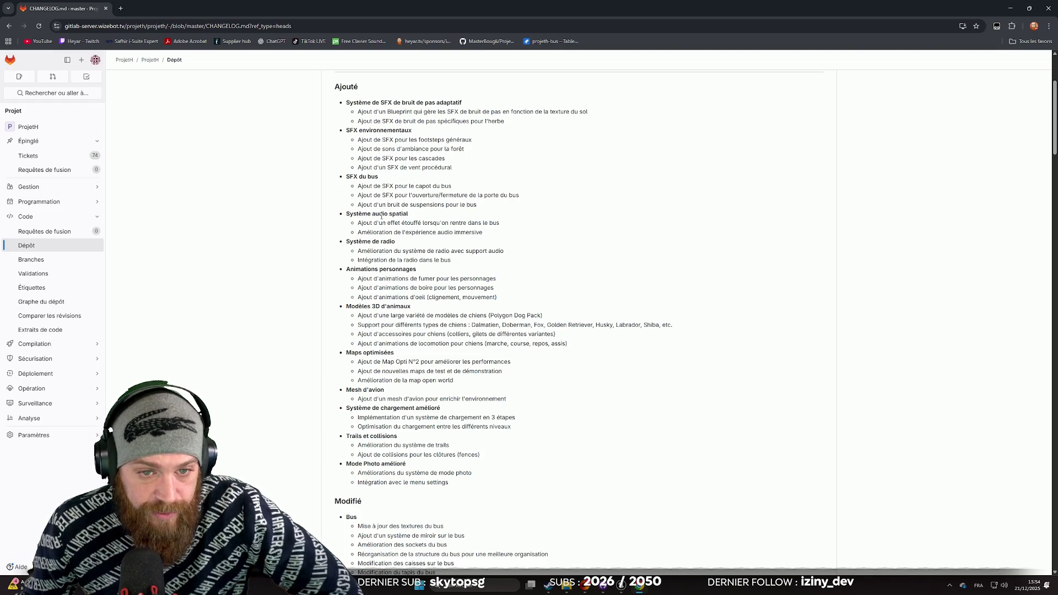
pyautogui.scroll(-1, 381, 215)
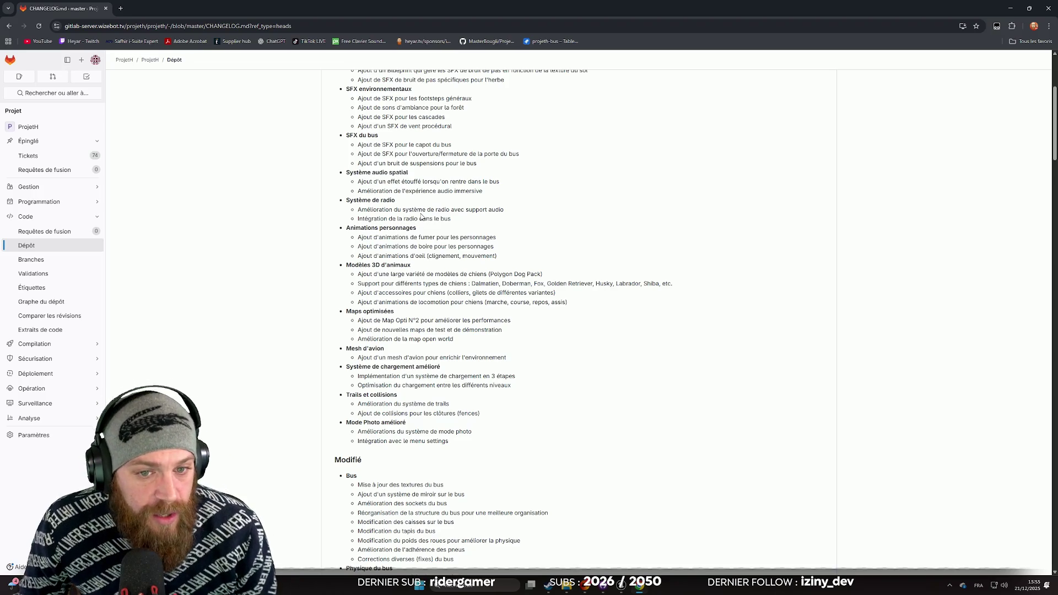
pyautogui.scroll(-1, 425, 218)
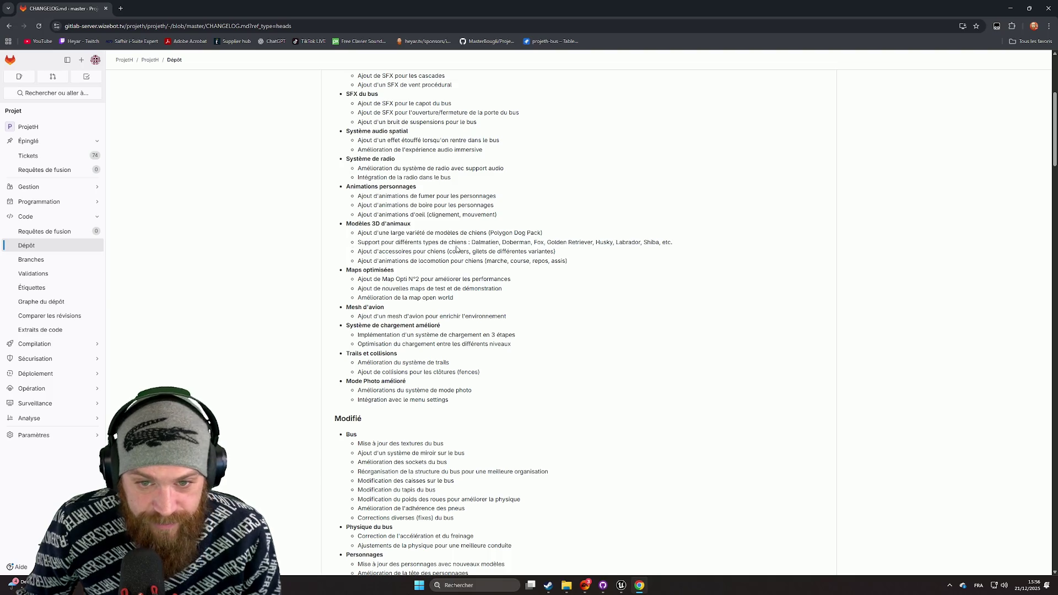
pyautogui.moveTo(336, 226)
pyautogui.mouseDown()
pyautogui.moveTo(527, 276)
pyautogui.moveTo(597, 267)
pyautogui.mouseUp()
pyautogui.click(596, 267)
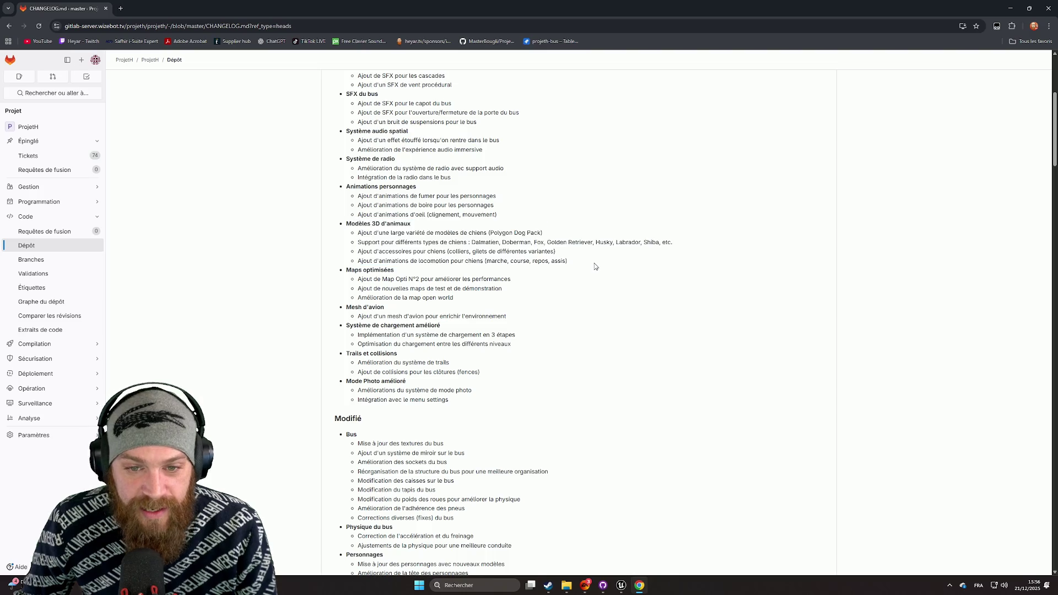
pyautogui.moveTo(568, 262); pyautogui.dragTo(338, 227)
pyautogui.click(601, 272)
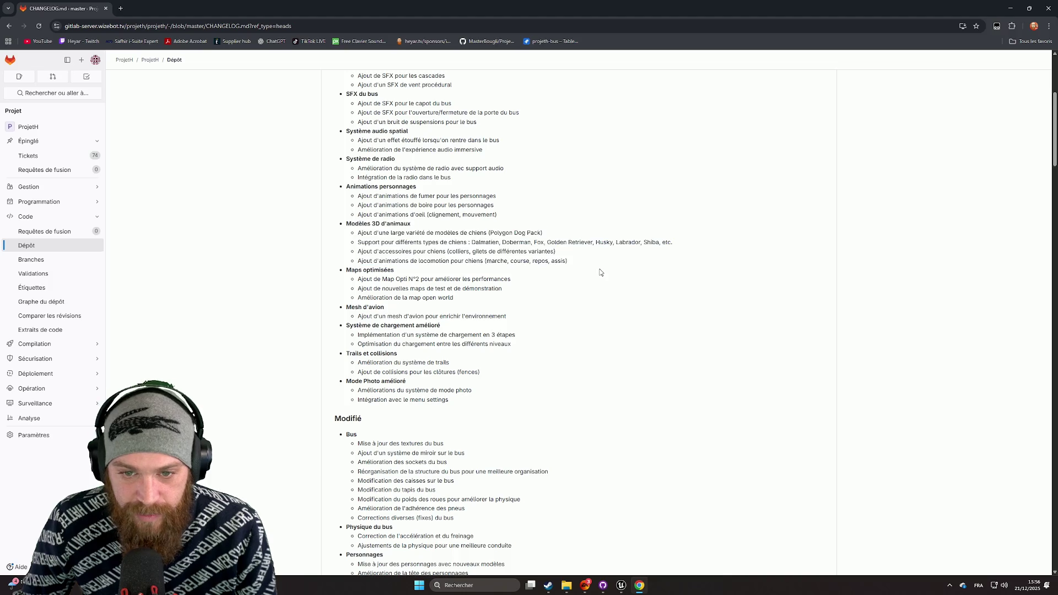
pyautogui.scroll(-2, 601, 272)
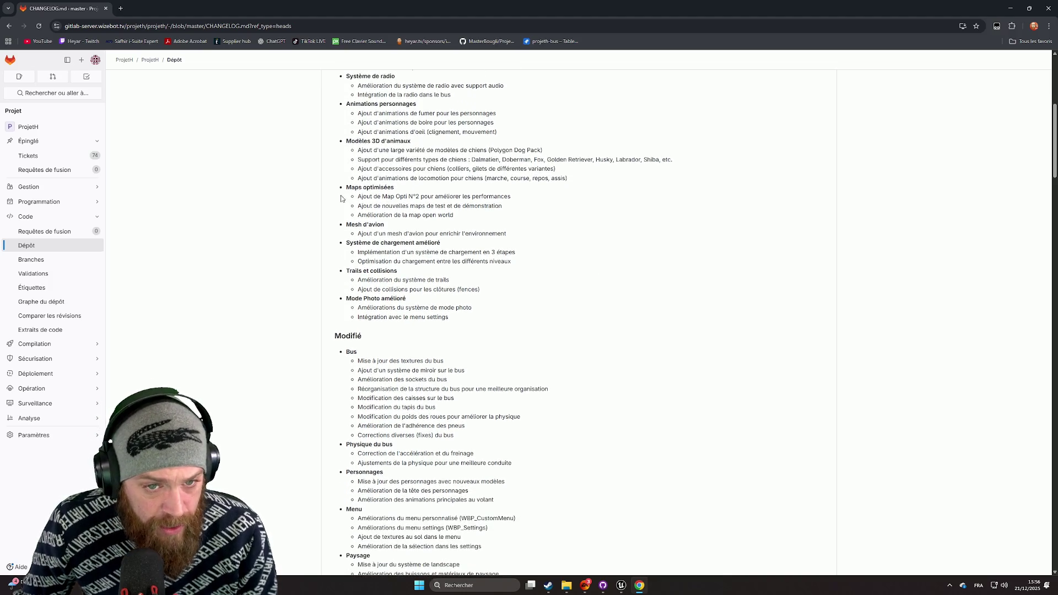
pyautogui.scroll(-1, 353, 198)
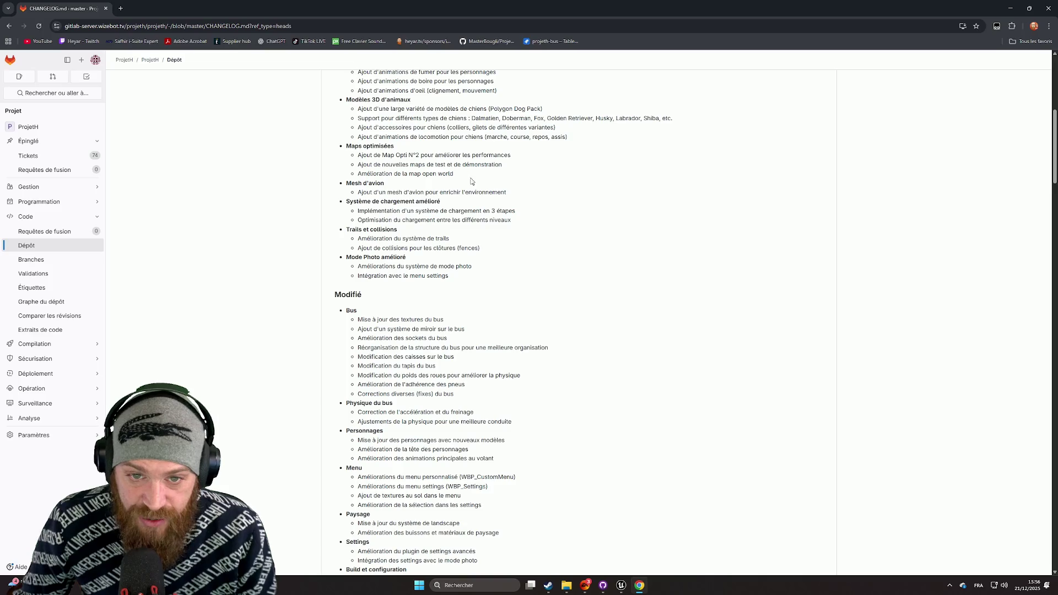